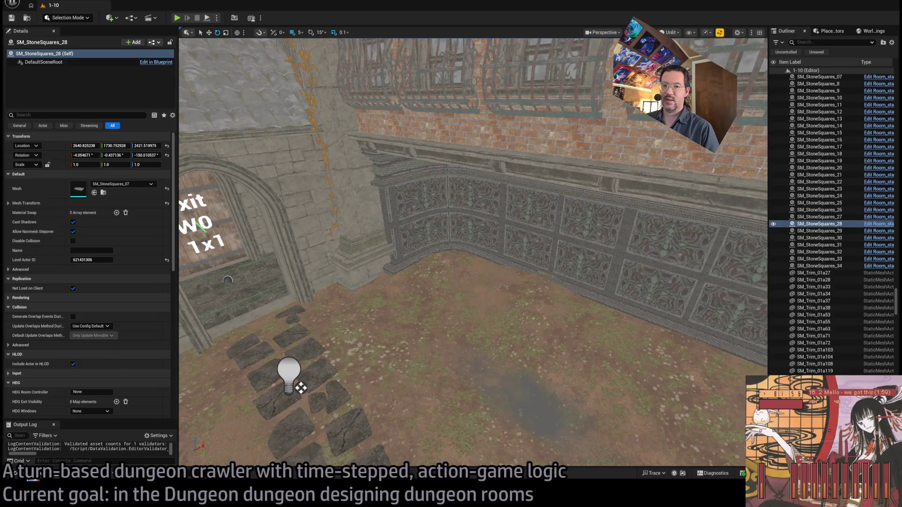
# Open the Content Drawer and look through the GroundScatter and Stones_01a meshes.
pyautogui.hotkey('ctrl', 'space')
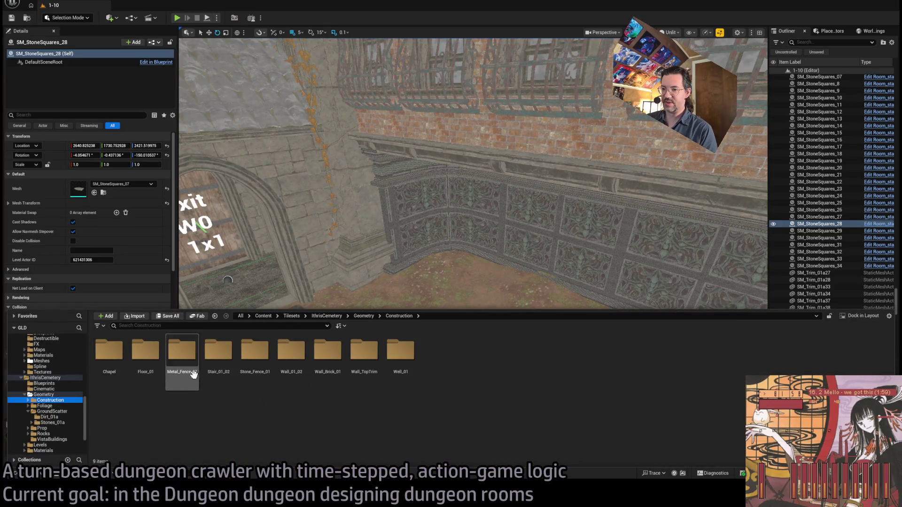
pyautogui.click(56, 411)
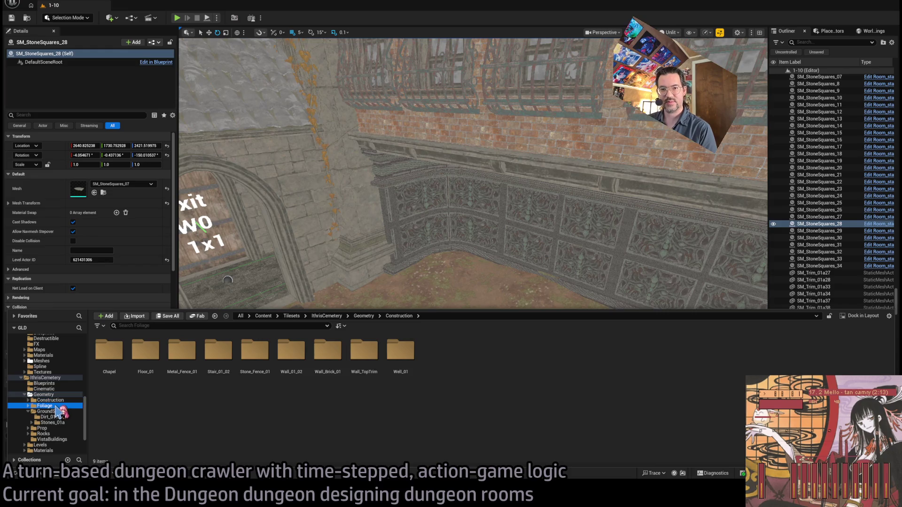
pyautogui.click(67, 423)
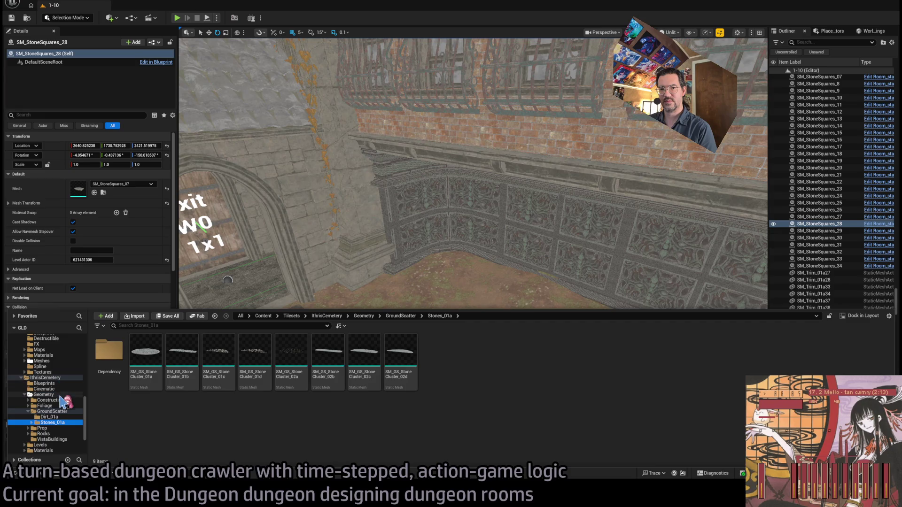
pyautogui.click(44, 395)
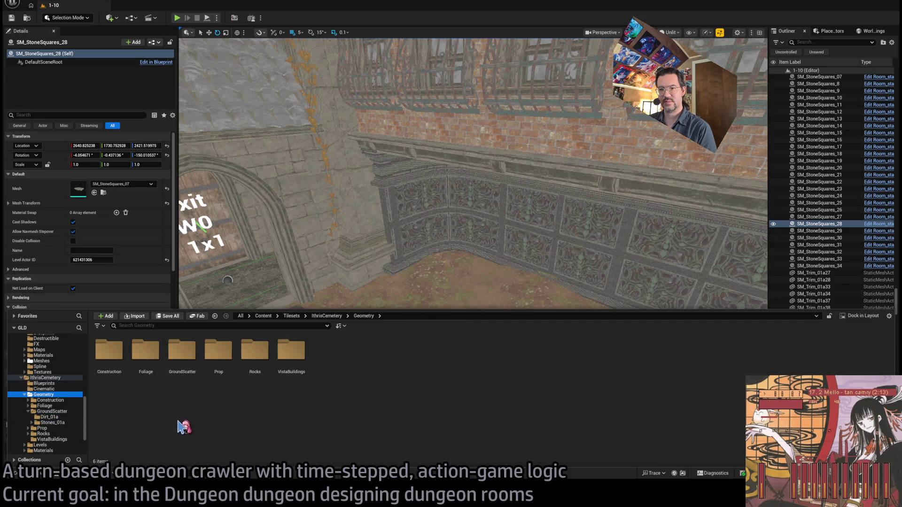
# Open VistaBuildings, then view Dirt_01a, Stones_01a, Construction and all Geometry contents.
pyautogui.click(283, 357)
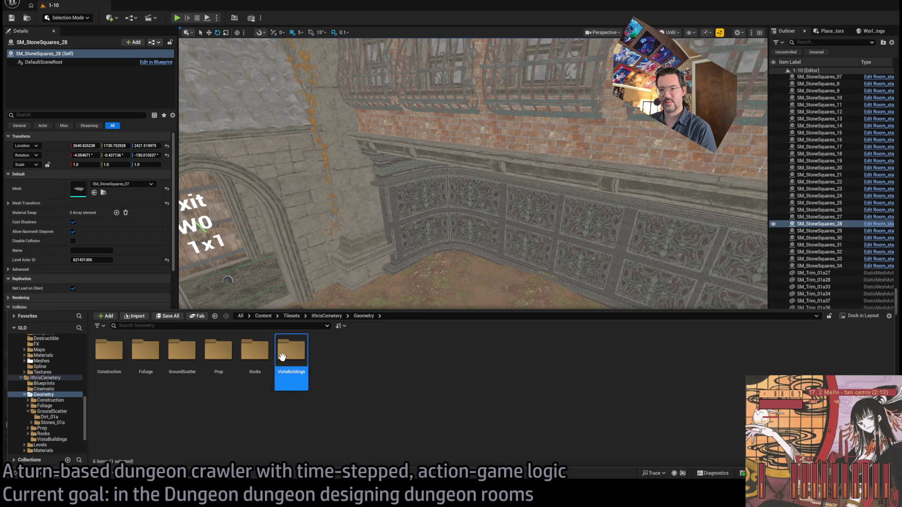
pyautogui.press('Return')
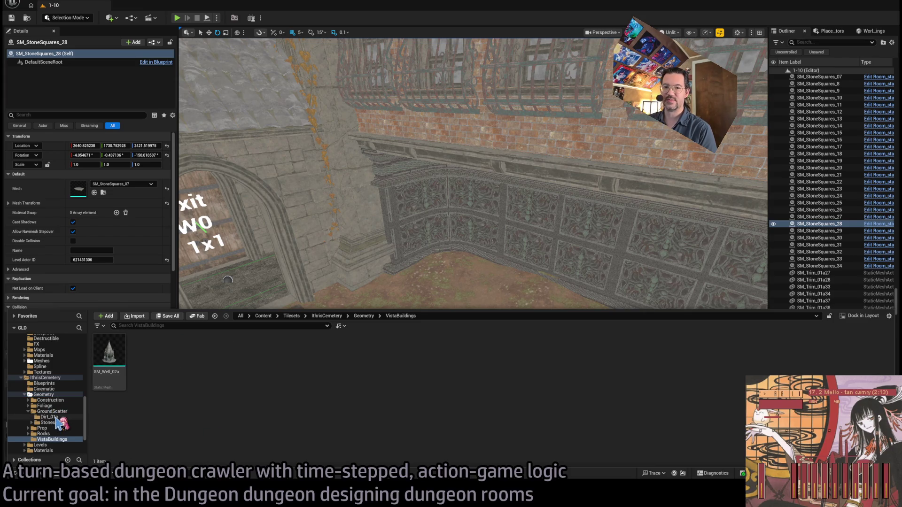
pyautogui.click(49, 417)
pyautogui.click(70, 423)
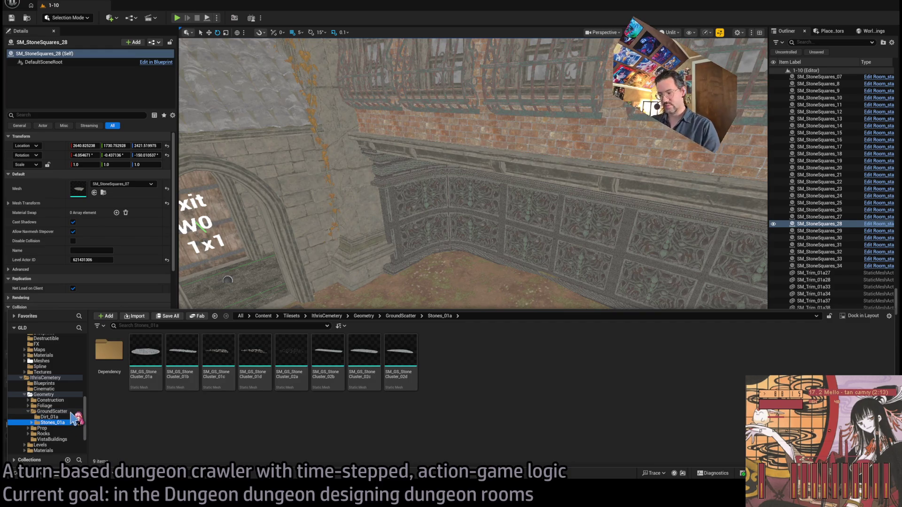
pyautogui.click(50, 400)
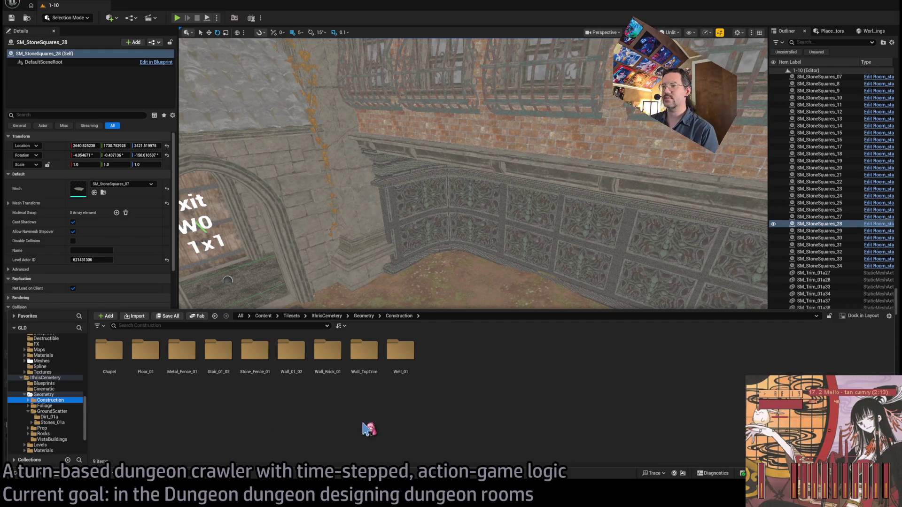
pyautogui.click(25, 395)
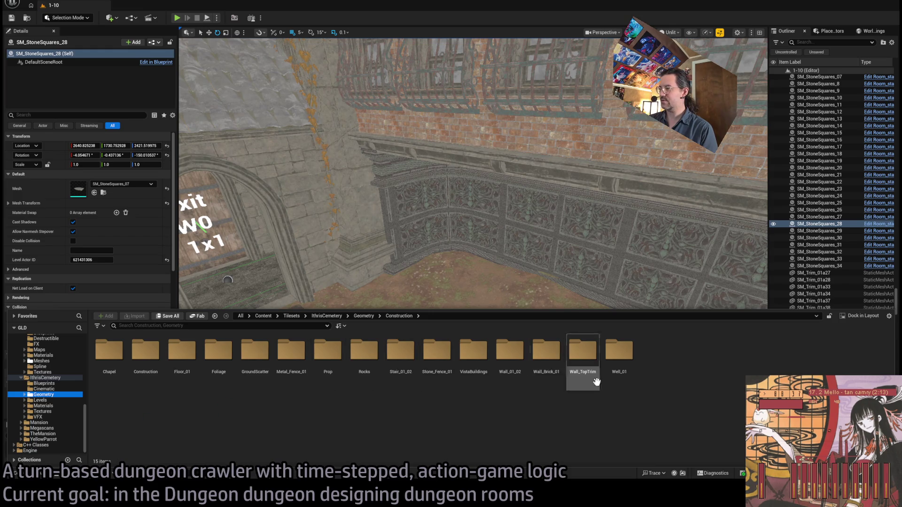
# Browse the Floor_01, Chapel, Metal_Fence_01, Stone_Fence_01 and Well_01 folders.
pyautogui.doubleClick(182, 353)
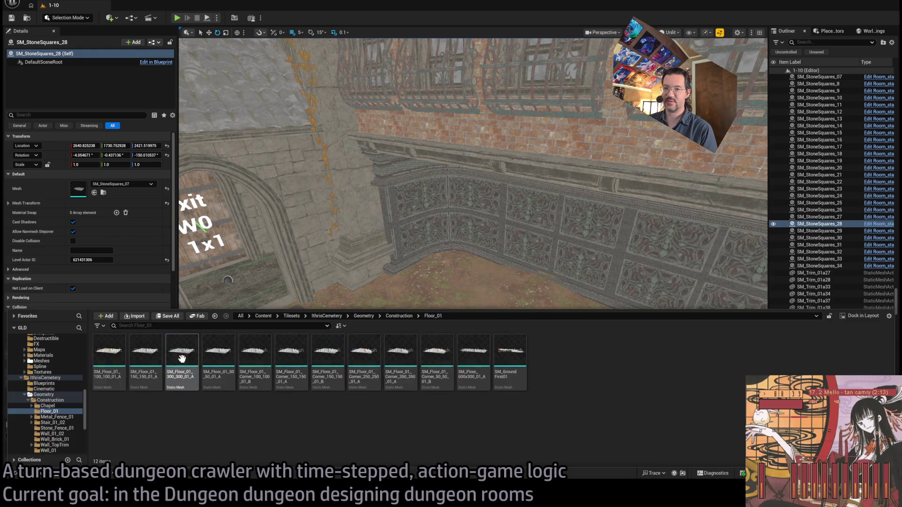
pyautogui.scroll(-2, 80, 433)
pyautogui.click(47, 384)
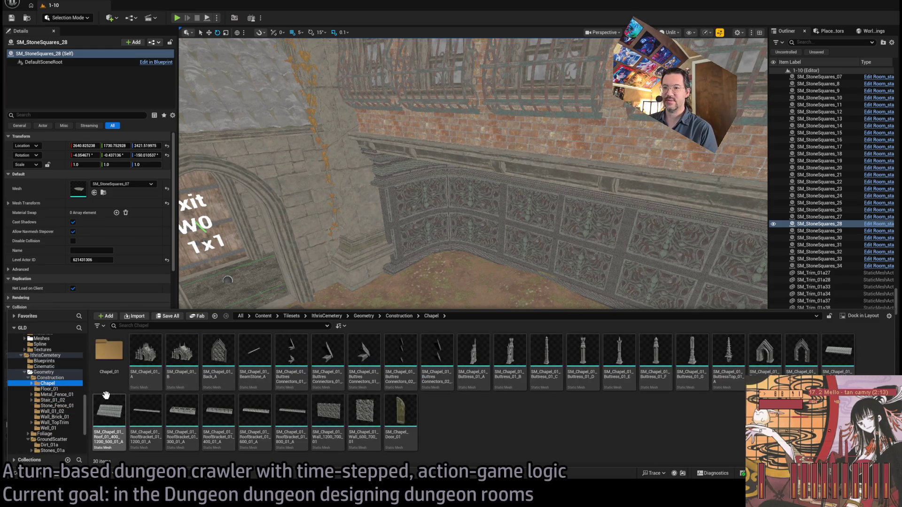
pyautogui.click(53, 395)
pyautogui.press('Down')
pyautogui.press('Down')
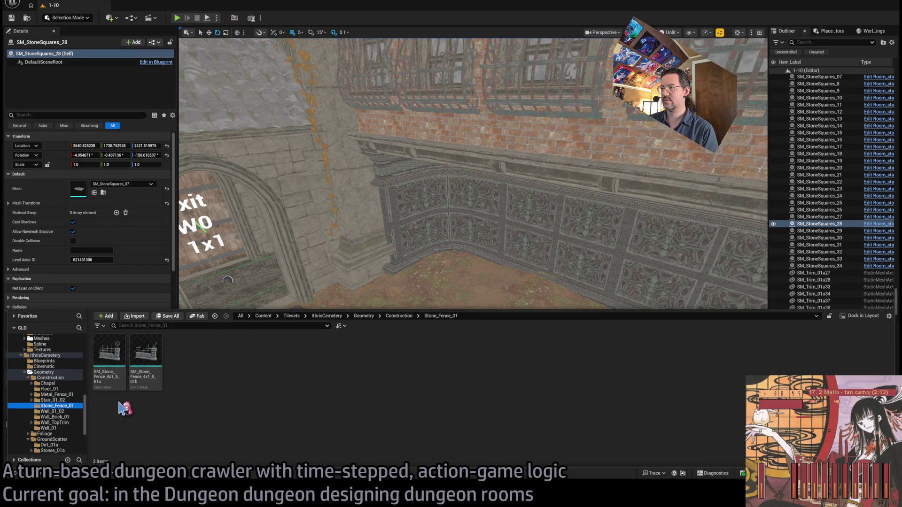
pyautogui.press('Down')
pyautogui.press('Down')
pyautogui.press('Down')
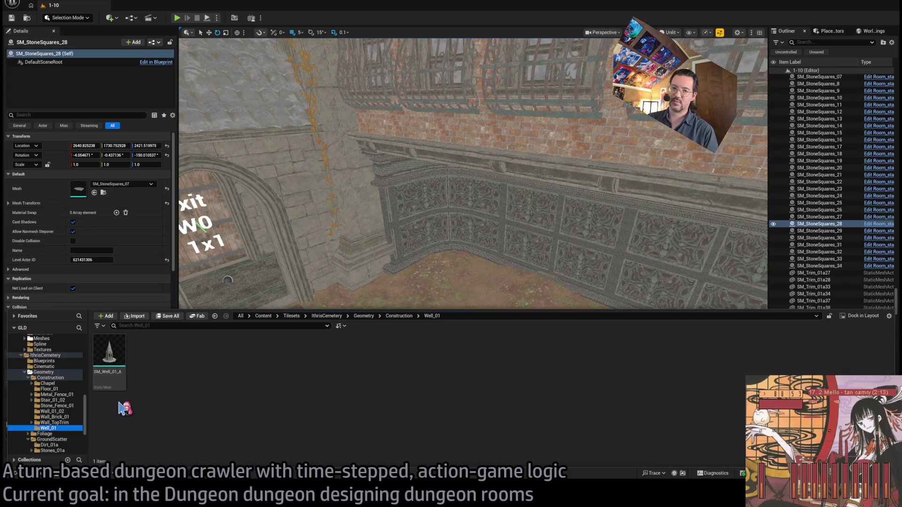
# Step through Foliage, Dirt_01a and Stones_01a, ending on the Prop folder.
pyautogui.press('Down')
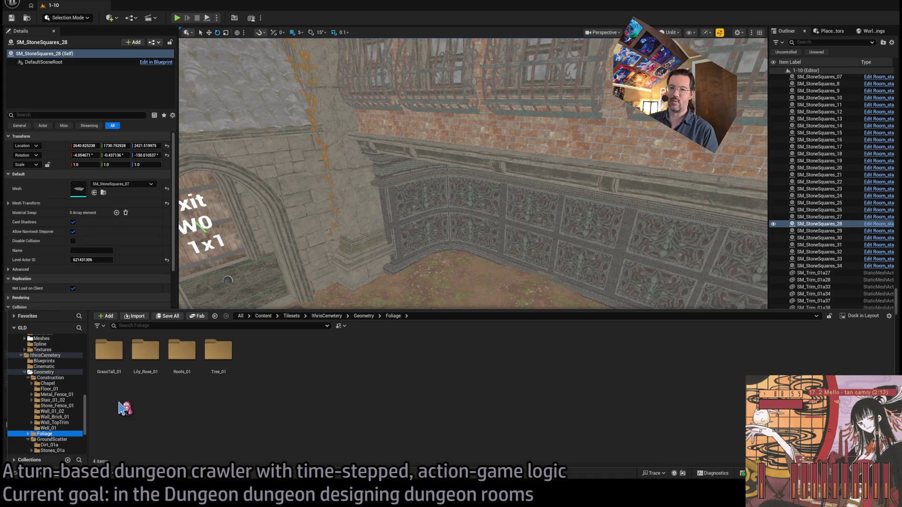
pyautogui.scroll(-2, 59, 388)
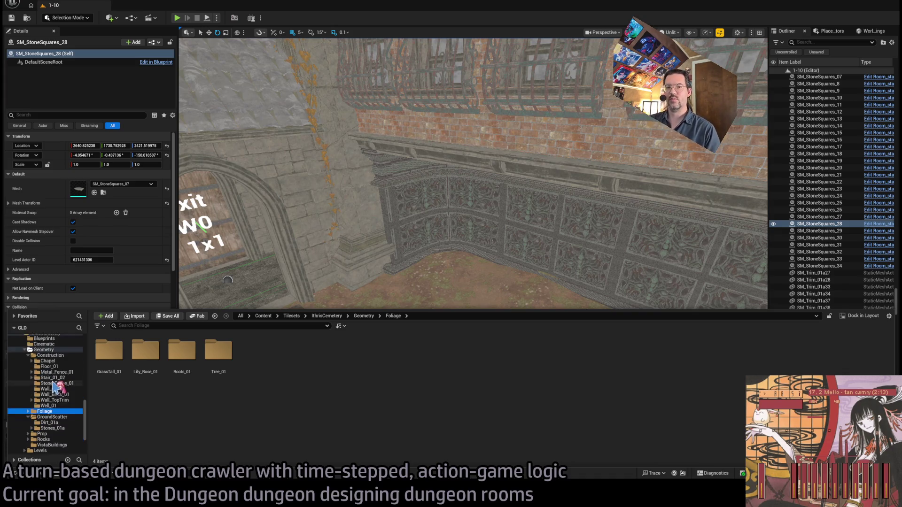
pyautogui.click(66, 411)
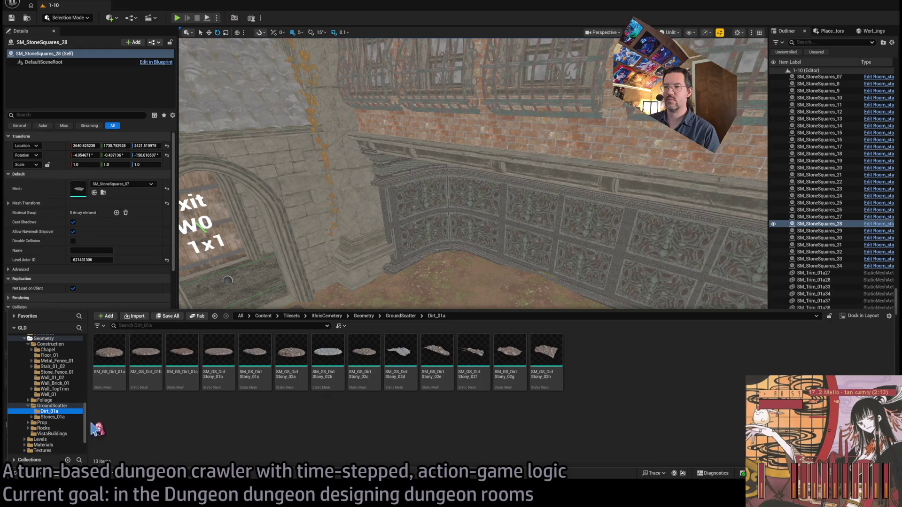
pyautogui.click(62, 418)
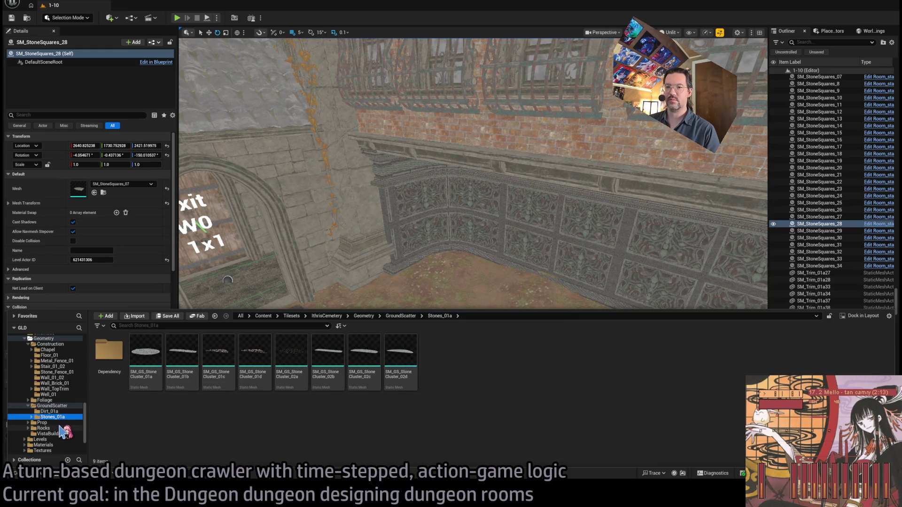
pyautogui.click(57, 423)
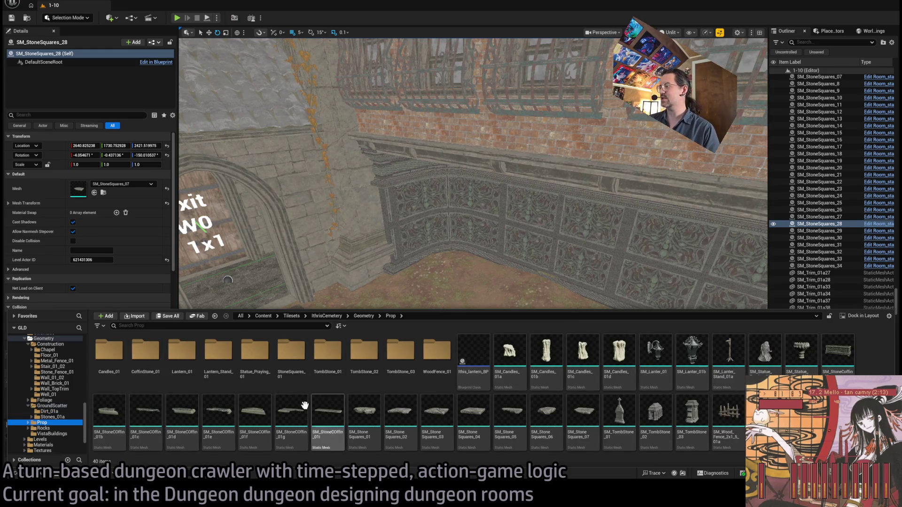
# Place an SM_TombStone_02 prop in the room, close to the carved wall.
pyautogui.moveTo(655, 416)
pyautogui.mouseDown()
pyautogui.moveTo(428, 280)
pyautogui.moveTo(480, 322)
pyautogui.mouseUp()
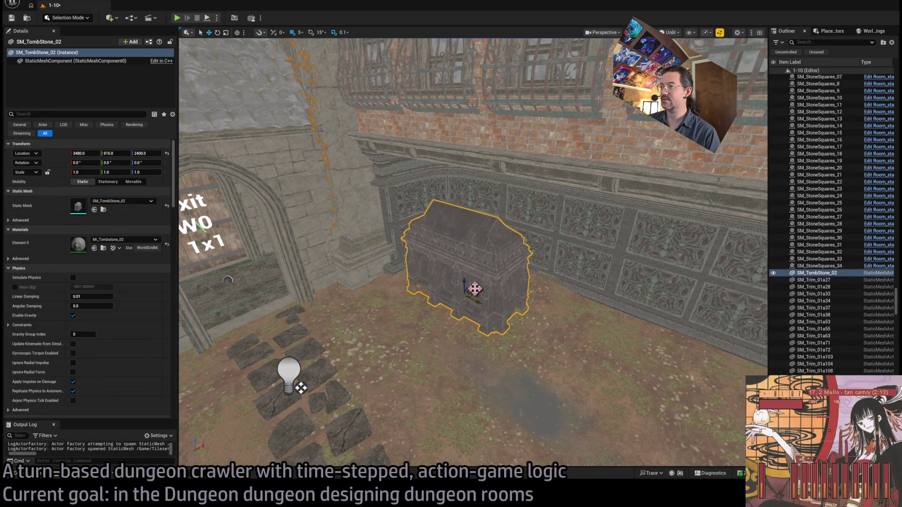
pyautogui.moveTo(475, 288)
pyautogui.mouseDown()
pyautogui.moveTo(507, 245)
pyautogui.moveTo(493, 256)
pyautogui.moveTo(504, 273)
pyautogui.moveTo(495, 253)
pyautogui.moveTo(505, 256)
pyautogui.moveTo(472, 299)
pyautogui.mouseUp()
pyautogui.scroll(5, 493, 256)
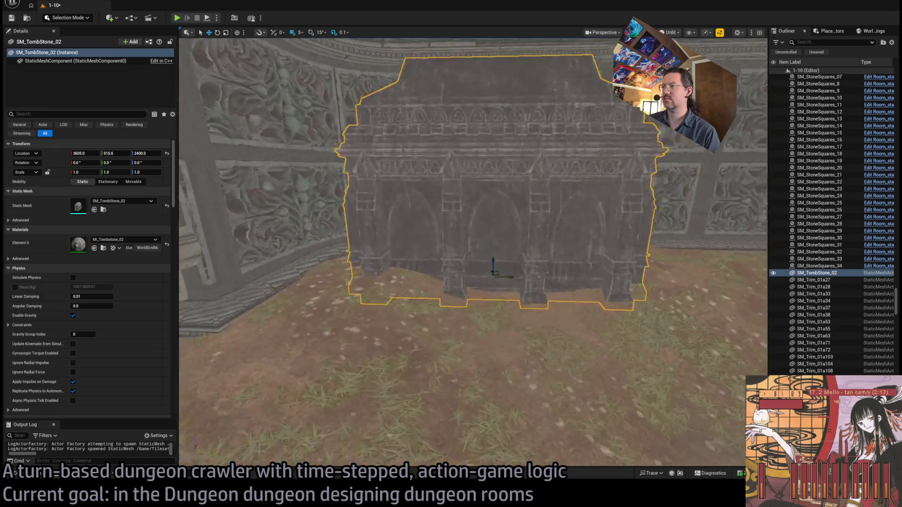
# Rotate the tombstone about 8° and raise it 10 units to 2435.
pyautogui.press('e')
pyautogui.moveTo(431, 272)
pyautogui.mouseDown()
pyautogui.moveTo(463, 290)
pyautogui.moveTo(439, 268)
pyautogui.moveTo(480, 274)
pyautogui.moveTo(466, 216)
pyautogui.mouseUp()
pyautogui.moveTo(568, 217); pyautogui.dragTo(577, 208)
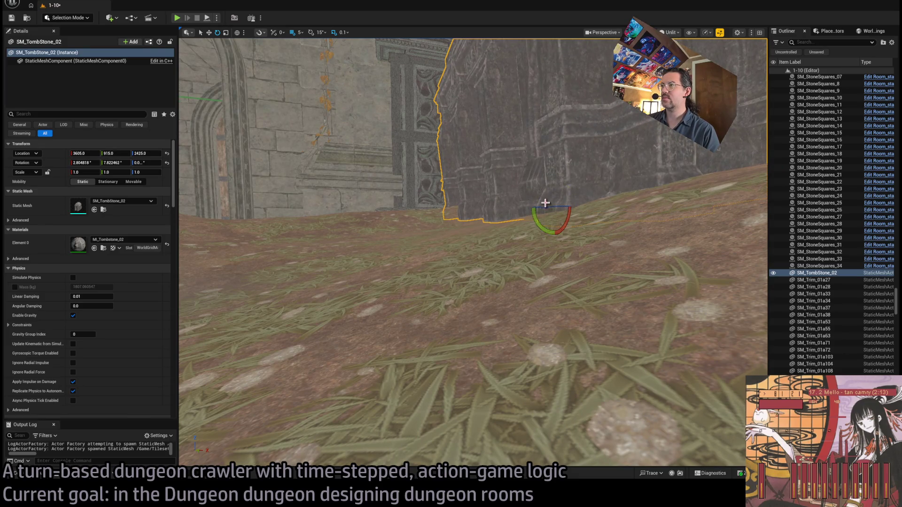
pyautogui.scroll(-3, 557, 205)
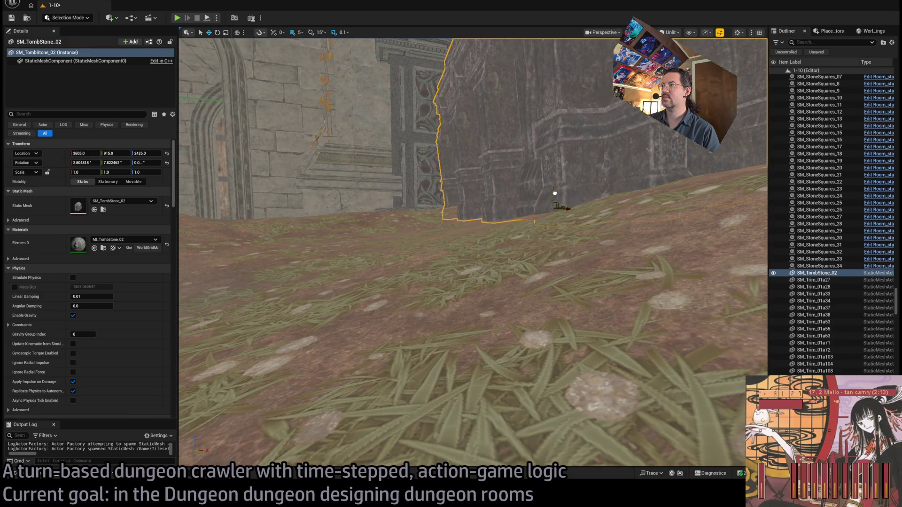
pyautogui.moveTo(554, 193); pyautogui.dragTo(556, 191)
pyautogui.press('f')
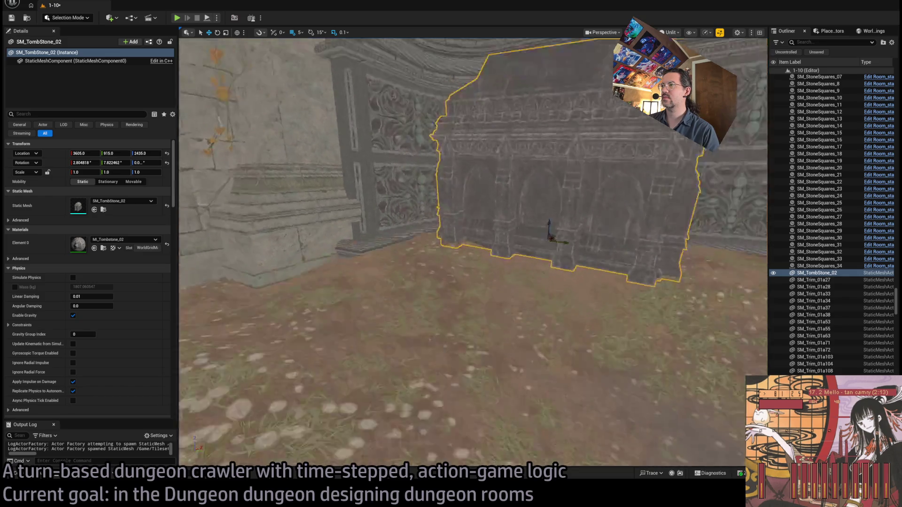
pyautogui.scroll(5, 473, 249)
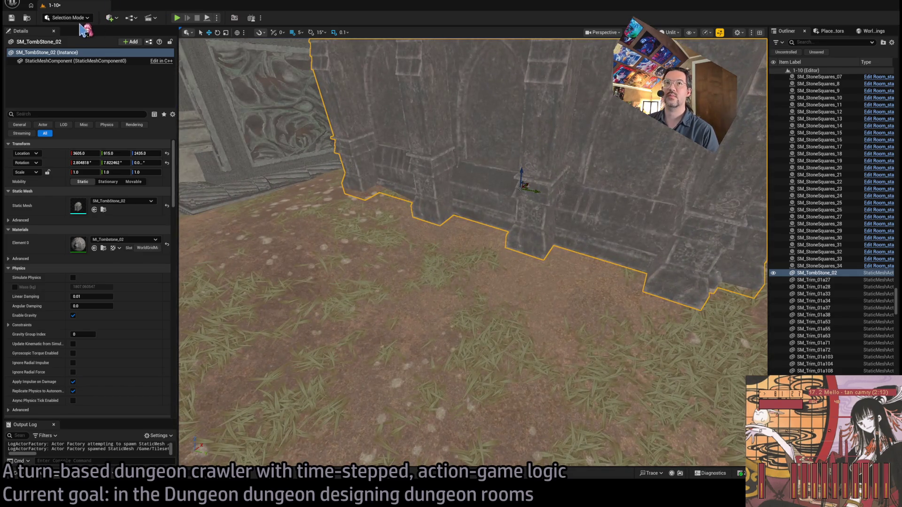
# Sculpt the landscape up along the wall base beside the tombstone, then return to Selection Mode.
pyautogui.click(186, 202)
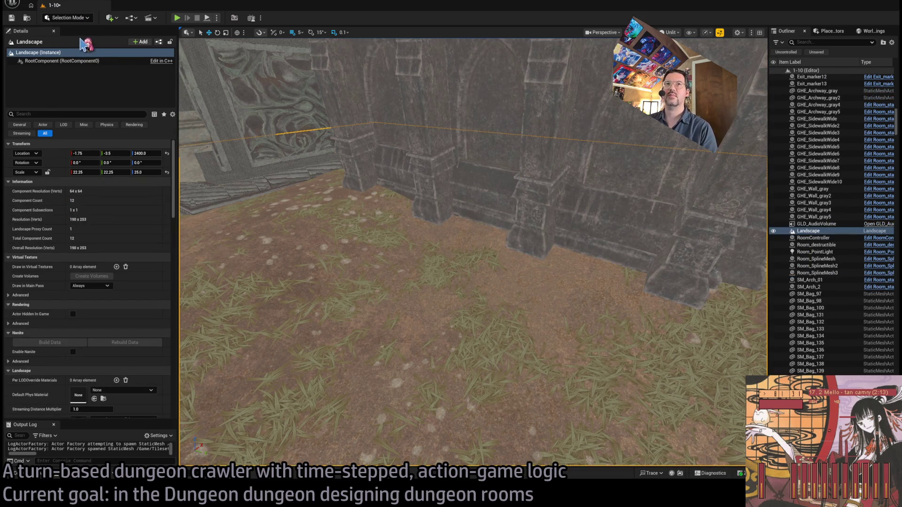
pyautogui.hotkey('shift', '2')
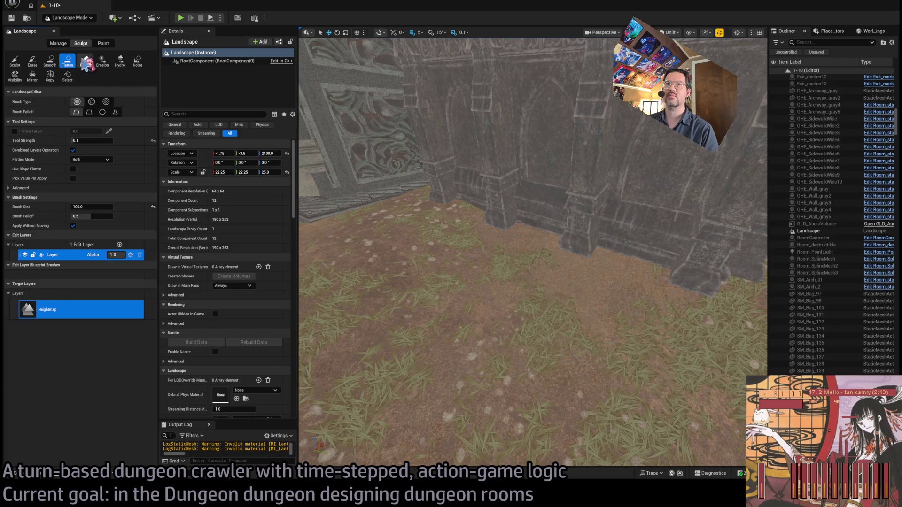
pyautogui.click(15, 60)
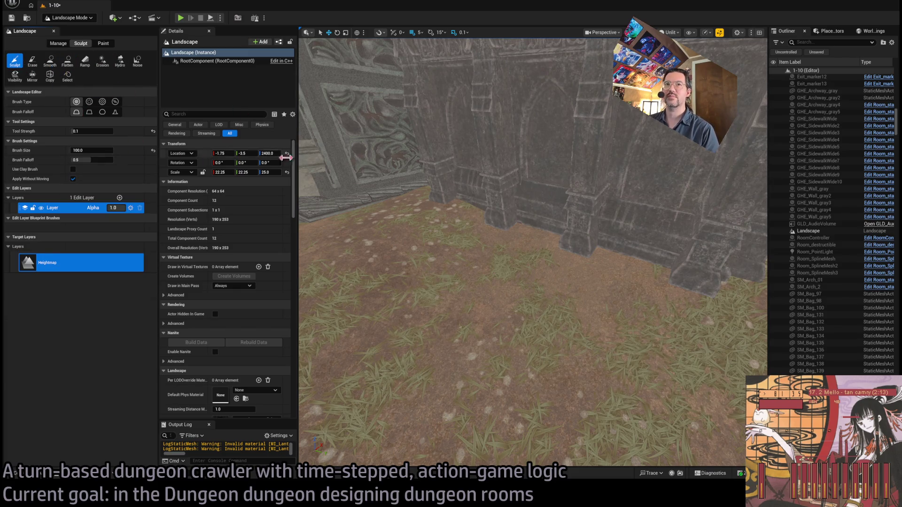
pyautogui.moveTo(503, 226)
pyautogui.mouseDown()
pyautogui.moveTo(464, 237)
pyautogui.moveTo(455, 252)
pyautogui.moveTo(622, 259)
pyautogui.mouseUp()
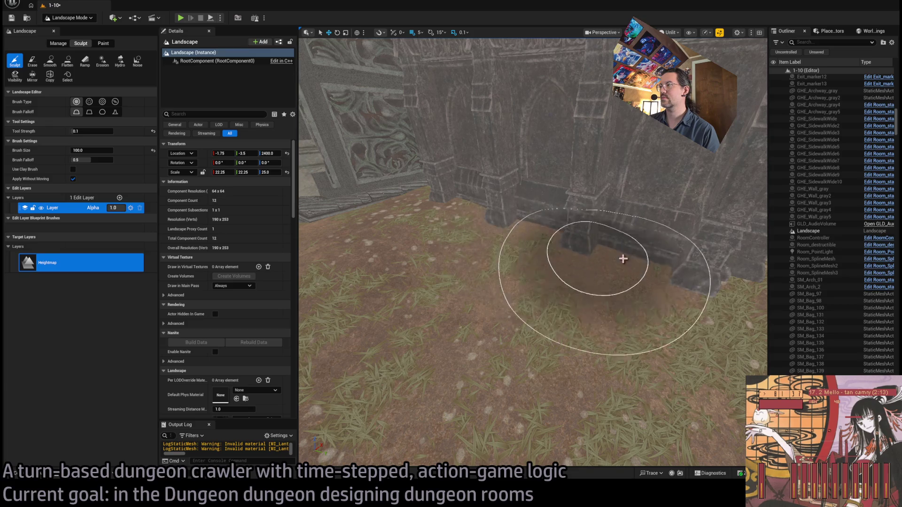
pyautogui.moveTo(459, 258)
pyautogui.mouseDown()
pyautogui.moveTo(523, 245)
pyautogui.moveTo(459, 238)
pyautogui.moveTo(409, 209)
pyautogui.mouseUp()
pyautogui.hotkey('shift', '1')
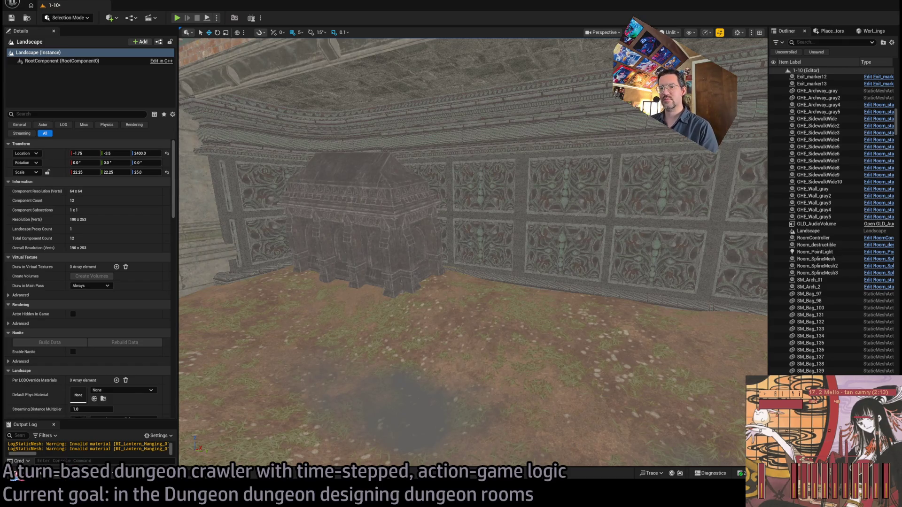
# Place SM_TombStone_03 in the room and lower it onto the floor.
pyautogui.click(16, 475)
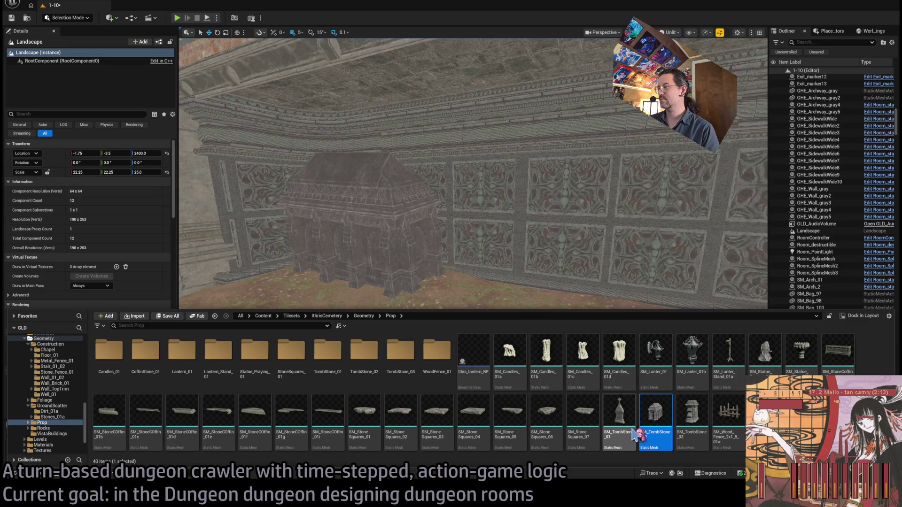
pyautogui.moveTo(692, 414)
pyautogui.mouseDown()
pyautogui.moveTo(497, 268)
pyautogui.moveTo(499, 303)
pyautogui.moveTo(529, 328)
pyautogui.moveTo(533, 314)
pyautogui.mouseUp()
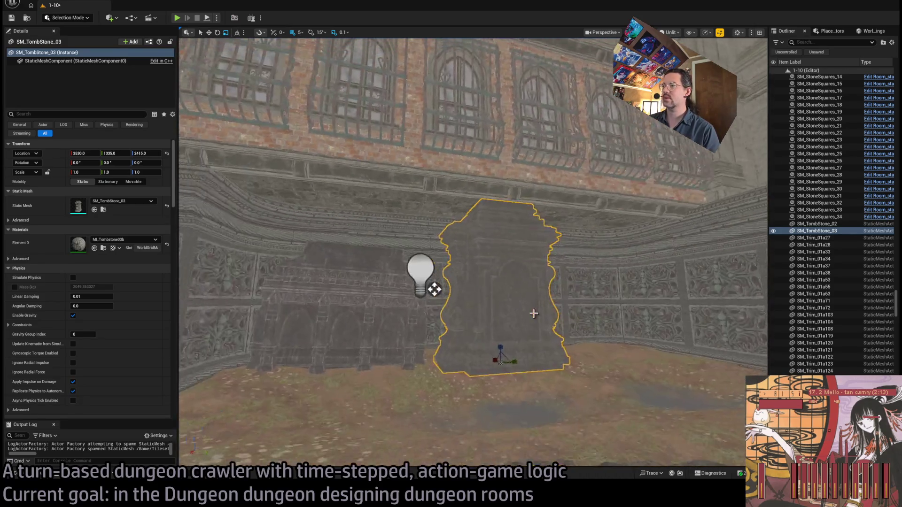
pyautogui.press('w')
pyautogui.moveTo(500, 349)
pyautogui.mouseDown()
pyautogui.moveTo(507, 365)
pyautogui.moveTo(497, 345)
pyautogui.mouseUp()
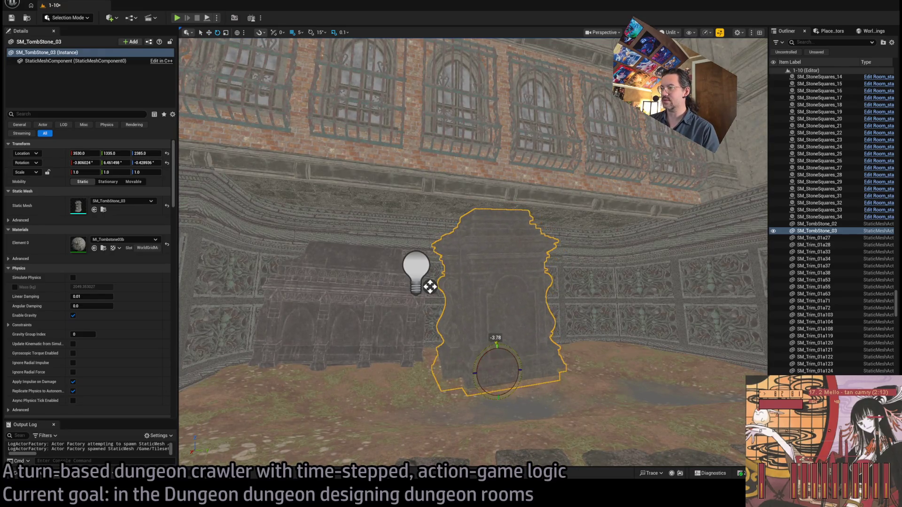
pyautogui.press('f')
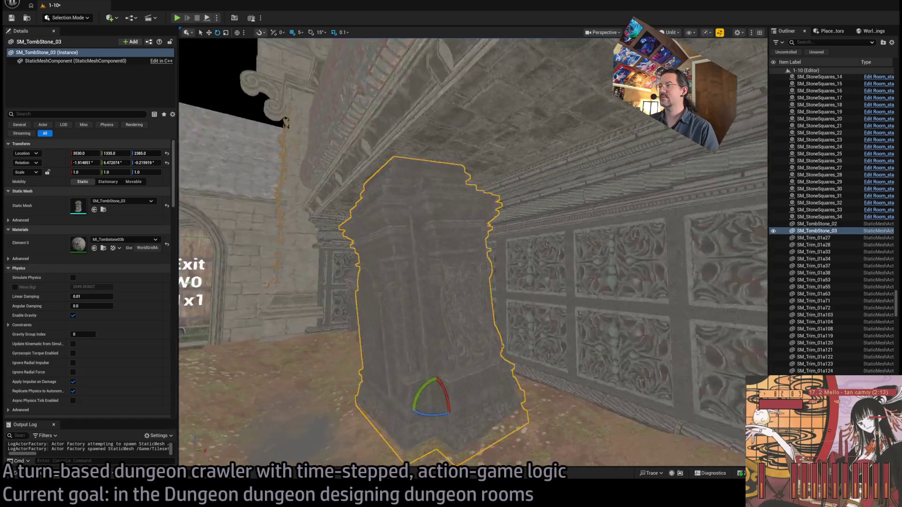
# Shift the tall tombstone left against the carved wall and turn it slightly.
pyautogui.moveTo(433, 347); pyautogui.dragTo(433, 365)
pyautogui.click(23, 473)
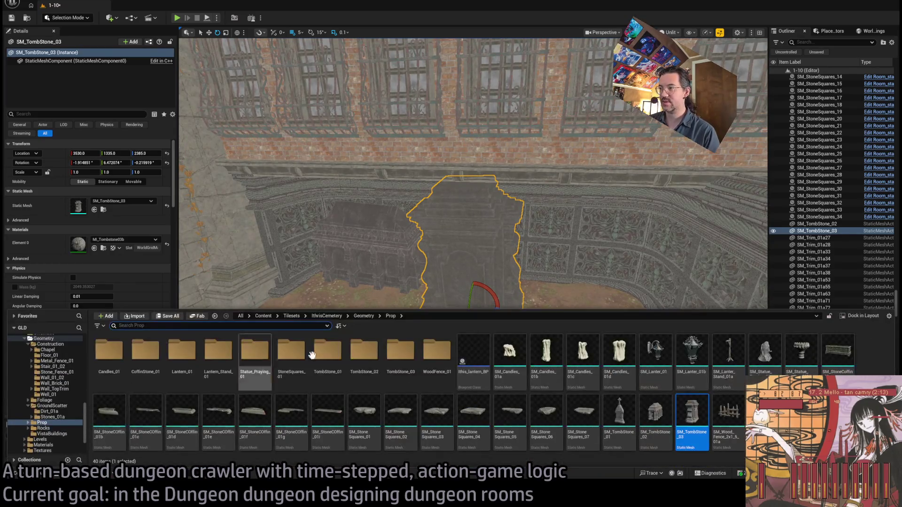
pyautogui.moveTo(443, 282)
pyautogui.mouseDown()
pyautogui.moveTo(443, 273)
pyautogui.moveTo(562, 288)
pyautogui.moveTo(552, 282)
pyautogui.moveTo(553, 245)
pyautogui.moveTo(474, 245)
pyautogui.moveTo(586, 235)
pyautogui.moveTo(575, 238)
pyautogui.mouseUp()
pyautogui.press('e')
# Drop SM_TombStone_01 into the room, then delete it.
pyautogui.click(40, 476)
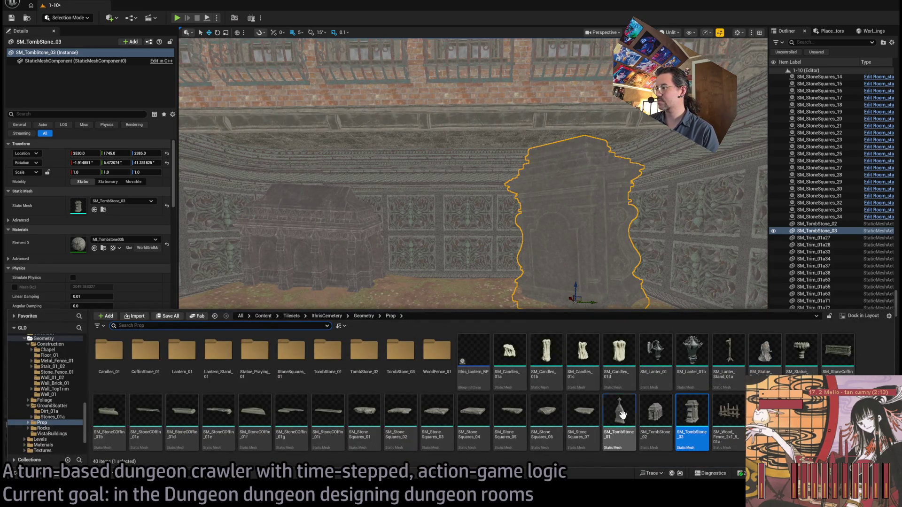
pyautogui.moveTo(623, 414)
pyautogui.mouseDown()
pyautogui.moveTo(451, 302)
pyautogui.moveTo(469, 278)
pyautogui.mouseUp()
pyautogui.press('Delete')
pyautogui.click(40, 476)
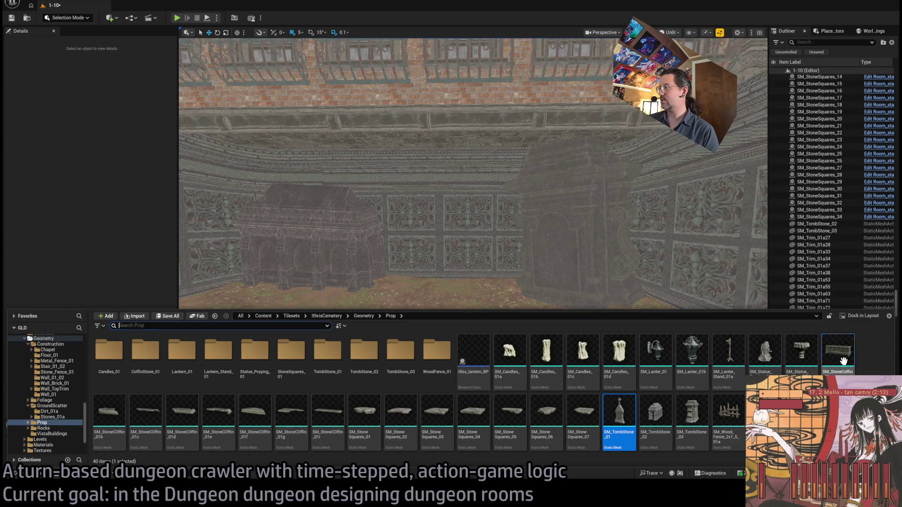
# Drop an SM_StoneCoffin into the room, then delete it.
pyautogui.moveTo(839, 357); pyautogui.dragTo(457, 287)
pyautogui.press('Delete')
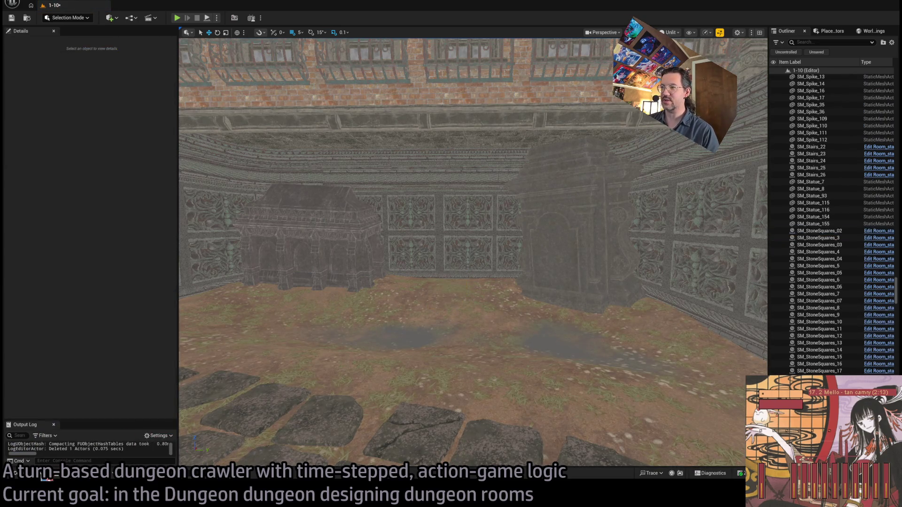
pyautogui.click(39, 477)
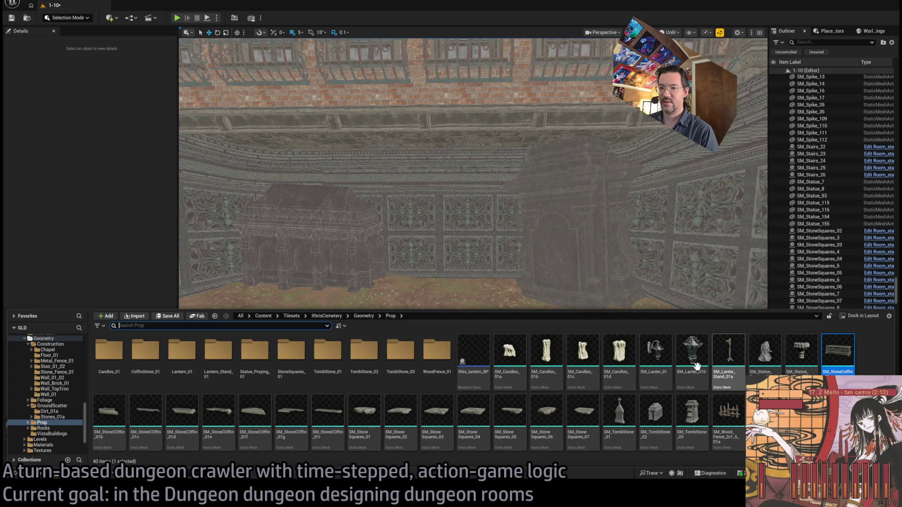
# Place SM_Statue_Praying_01a, rotated about -80° on Z and moved to X 3615.
pyautogui.moveTo(763, 370)
pyautogui.mouseDown()
pyautogui.moveTo(432, 280)
pyautogui.moveTo(451, 282)
pyautogui.moveTo(451, 291)
pyautogui.moveTo(423, 294)
pyautogui.moveTo(451, 282)
pyautogui.moveTo(357, 282)
pyautogui.mouseUp()
pyautogui.press('f')
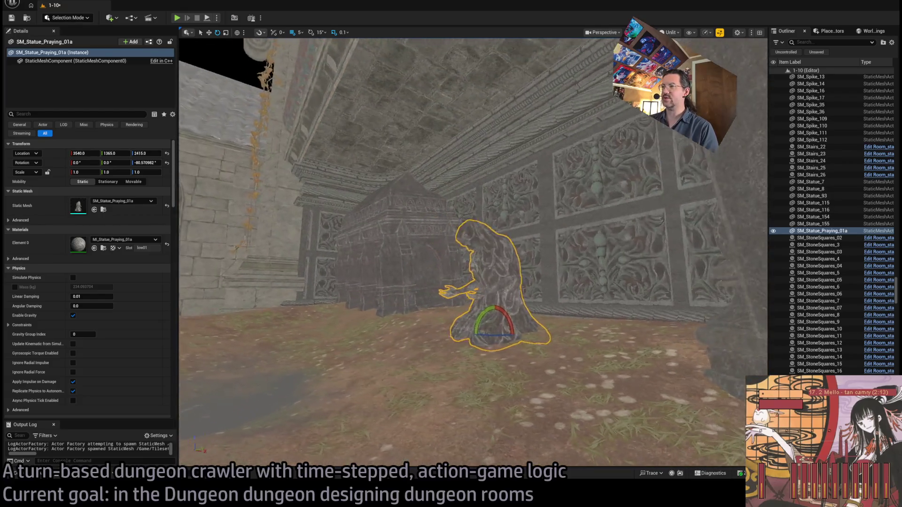
pyautogui.press('f')
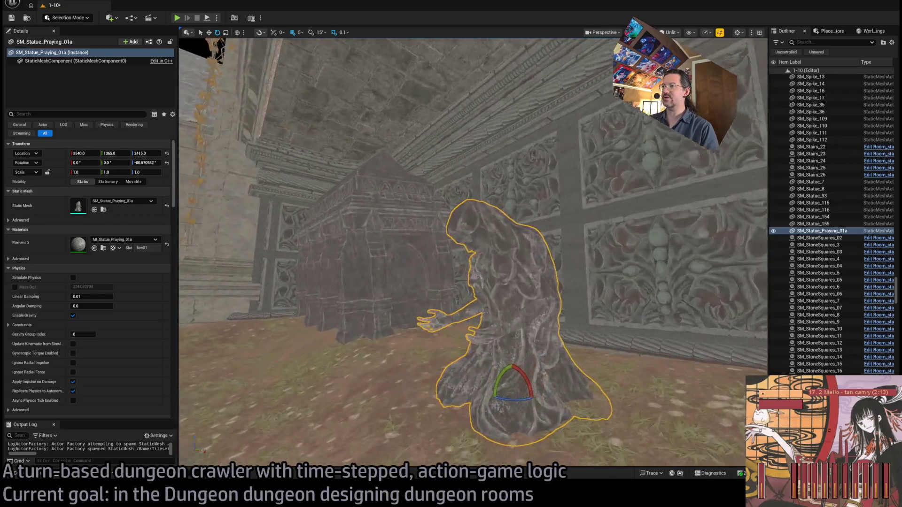
pyautogui.moveTo(467, 346)
pyautogui.mouseDown()
pyautogui.moveTo(515, 321)
pyautogui.moveTo(499, 295)
pyautogui.mouseUp()
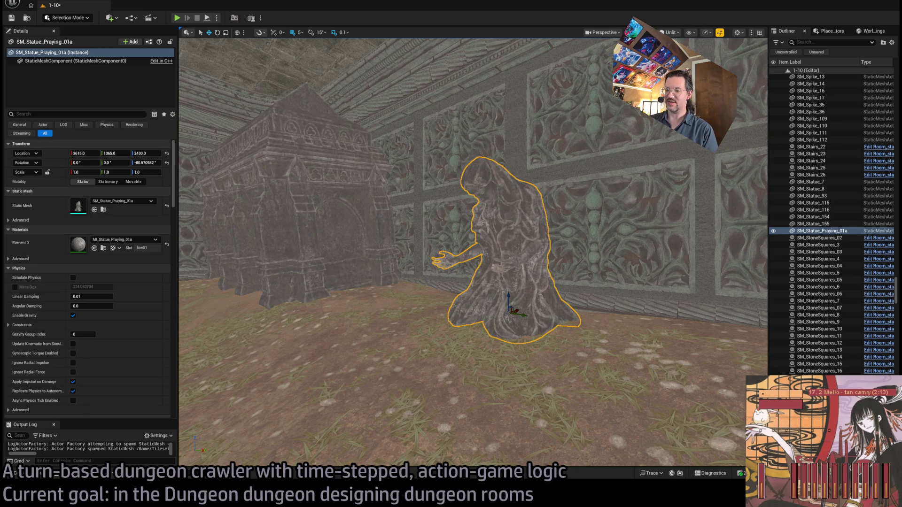
pyautogui.hotkey('alt', 'Tab')
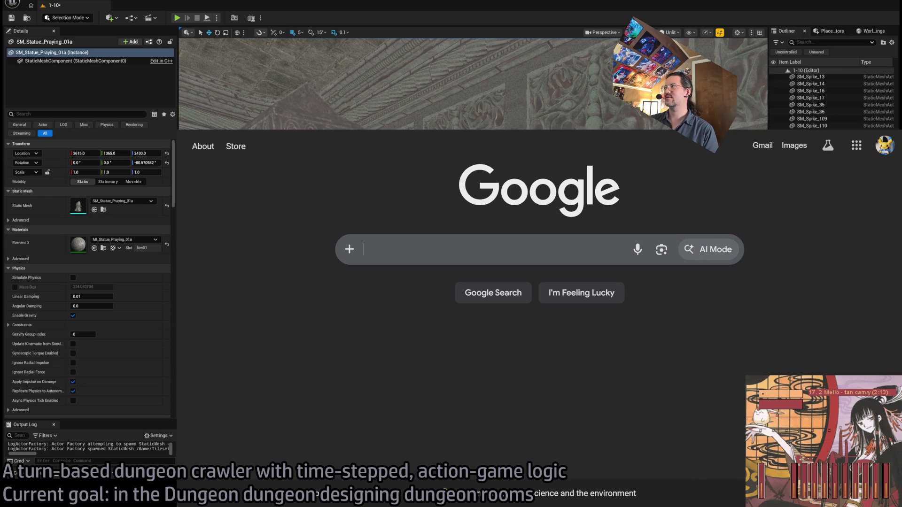
# Switch from Chrome back to the Unreal Editor room with the praying statue.
pyautogui.hotkey('alt', 'Tab')
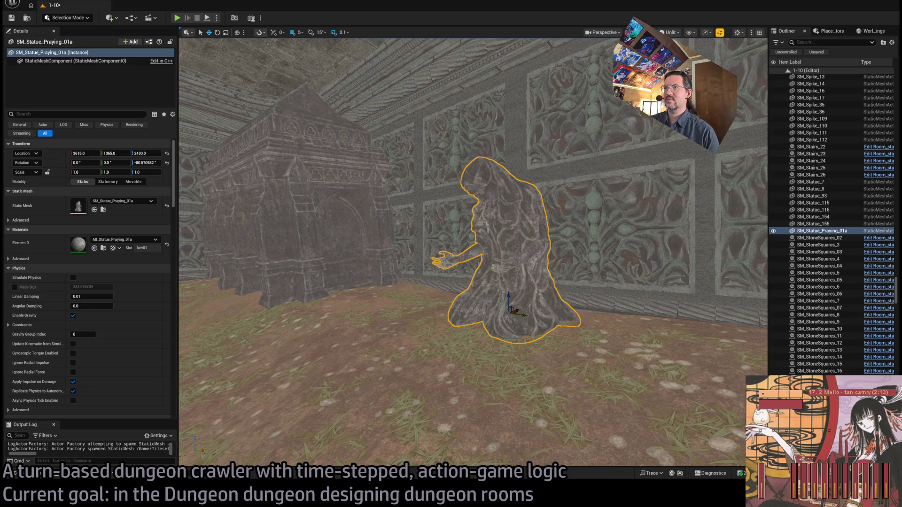
# Delete the praying statue from the room.
pyautogui.scroll(-5, 413, 269)
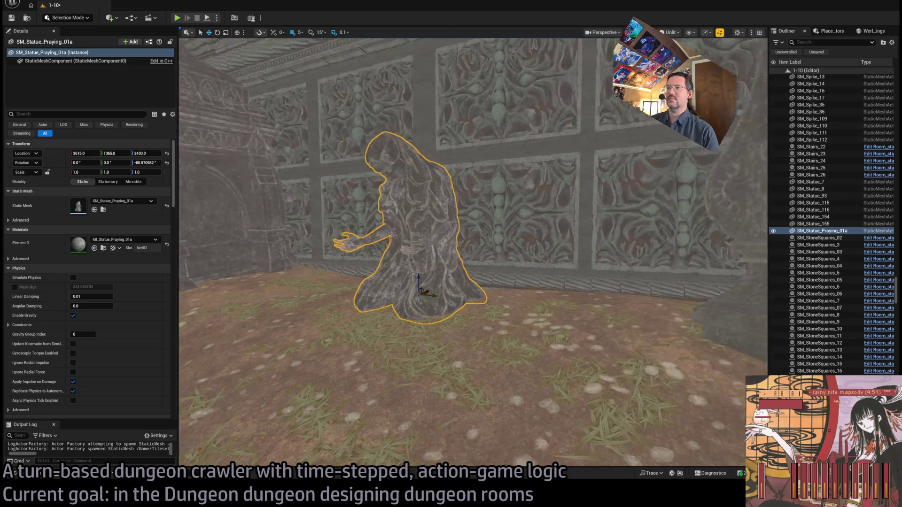
pyautogui.press('Delete')
pyautogui.click(34, 475)
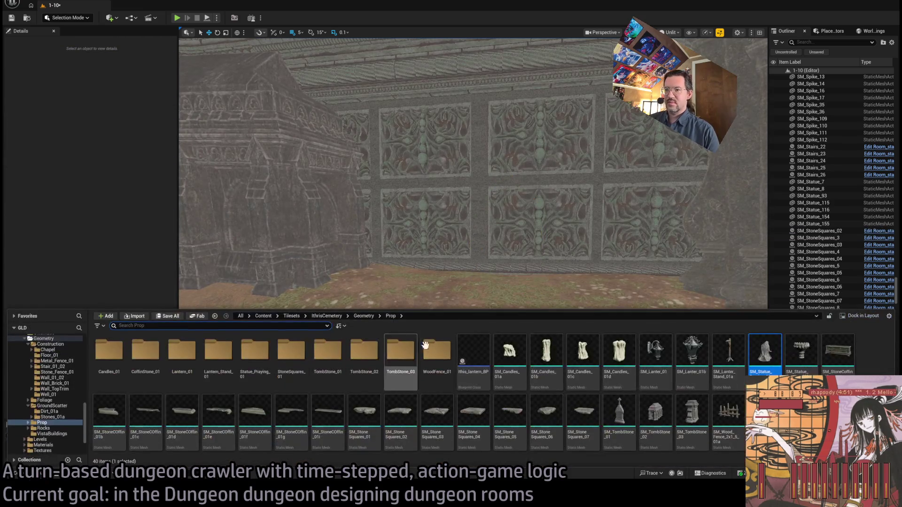
# In the Content Drawer, go from Prop to the Levels folder and select the Overview level.
pyautogui.hotkey('ctrl', 'space')
pyautogui.hotkey('ctrl', 'space')
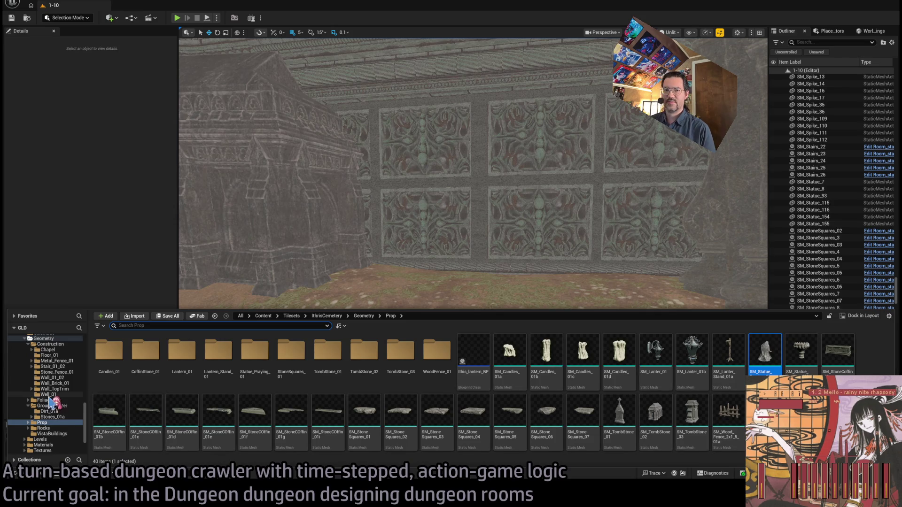
pyautogui.scroll(-1, 54, 402)
pyautogui.scroll(3, 54, 400)
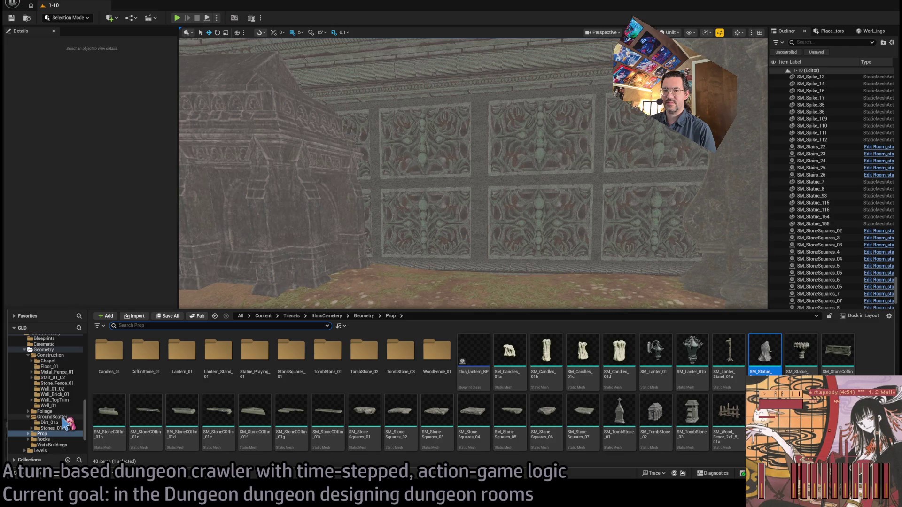
pyautogui.scroll(-2, 65, 423)
pyautogui.click(59, 412)
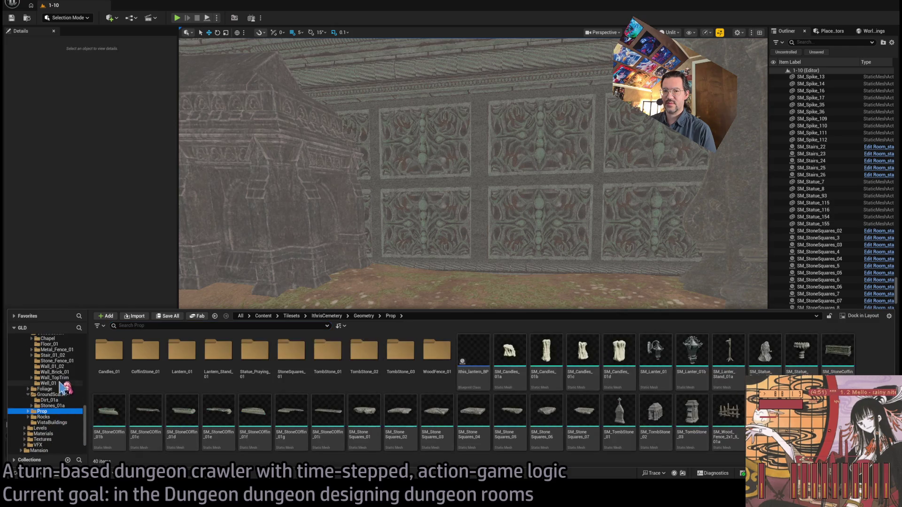
pyautogui.click(41, 428)
pyautogui.click(182, 354)
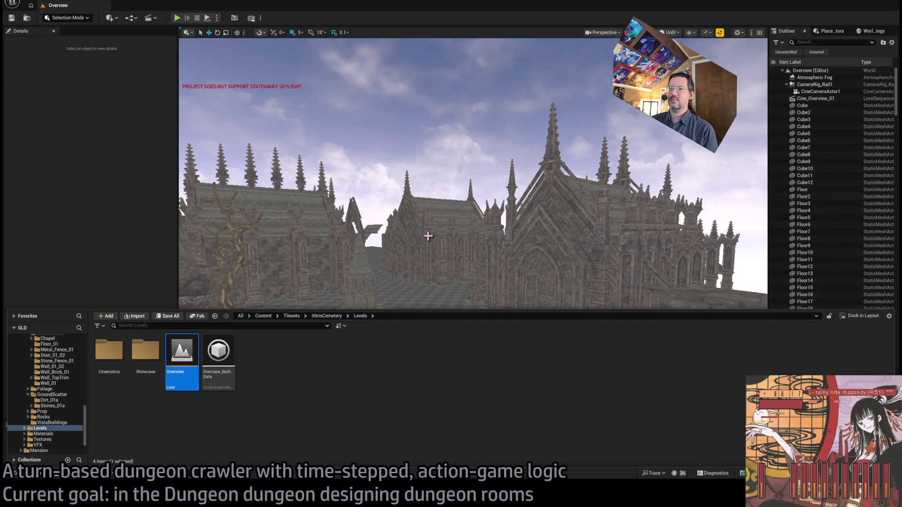
# Open the Showcase folder, load L_LightLumen_01, then load Persistent_01.
pyautogui.doubleClick(145, 352)
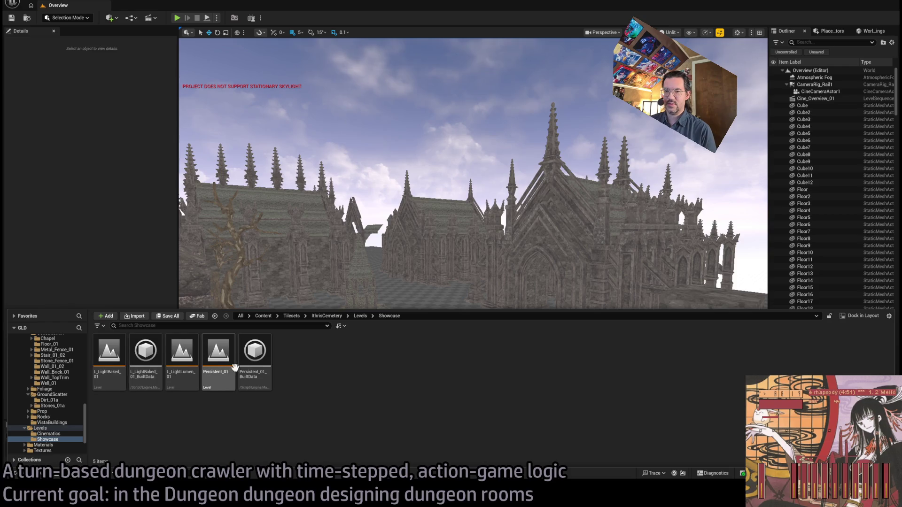
pyautogui.click(197, 360)
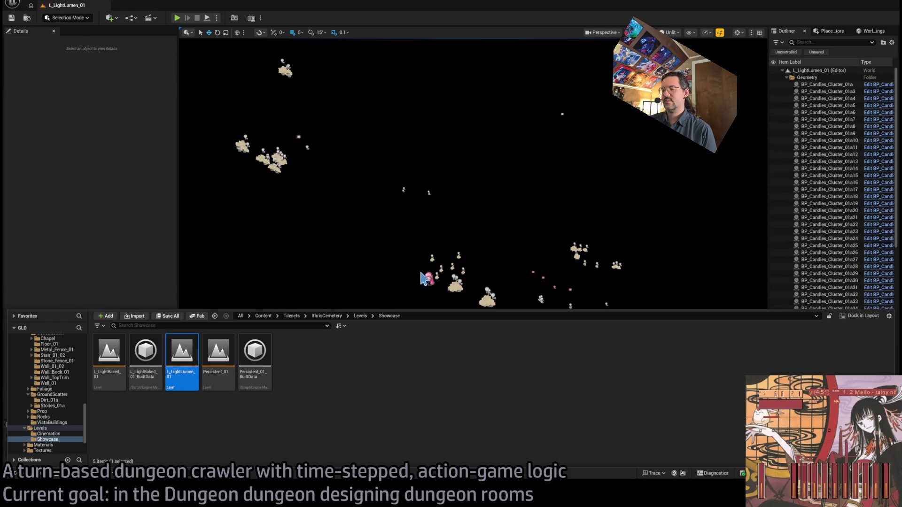
pyautogui.click(209, 355)
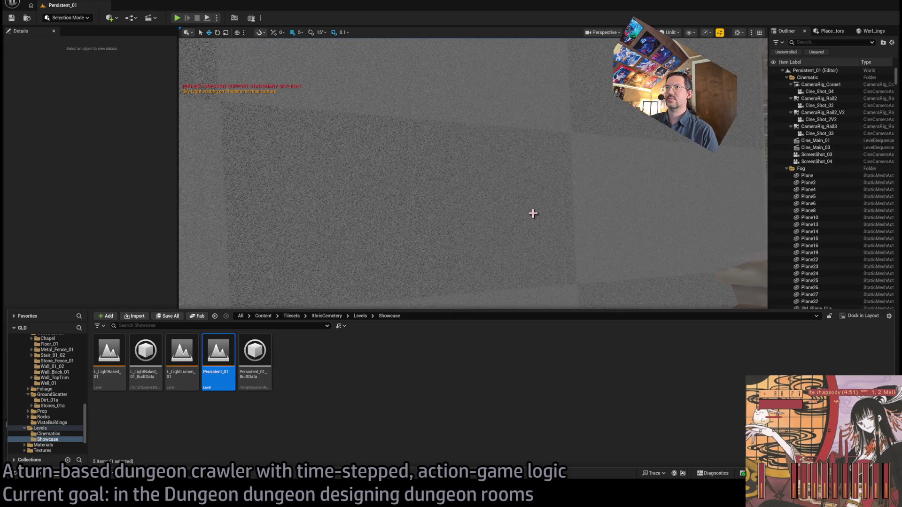
# Fly down to the stairs and inspect the fog plane, lantern and two stair railings.
pyautogui.click(432, 235)
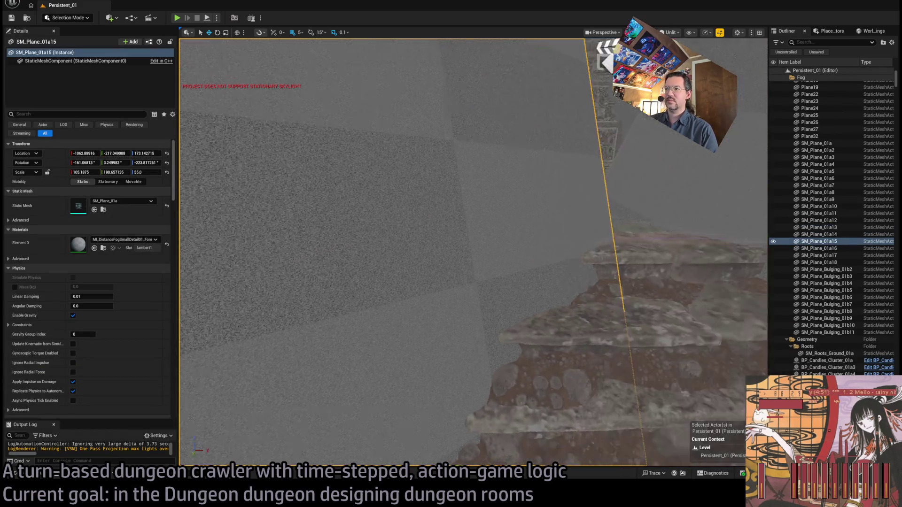
pyautogui.moveTo(470, 253); pyautogui.dragTo(451, 305)
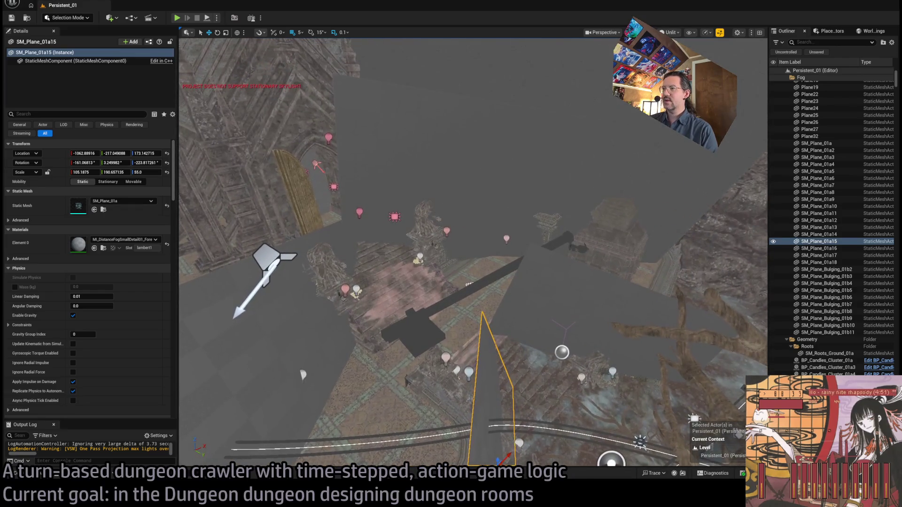
pyautogui.moveTo(481, 261); pyautogui.dragTo(460, 242)
pyautogui.click(467, 237)
pyautogui.click(461, 242)
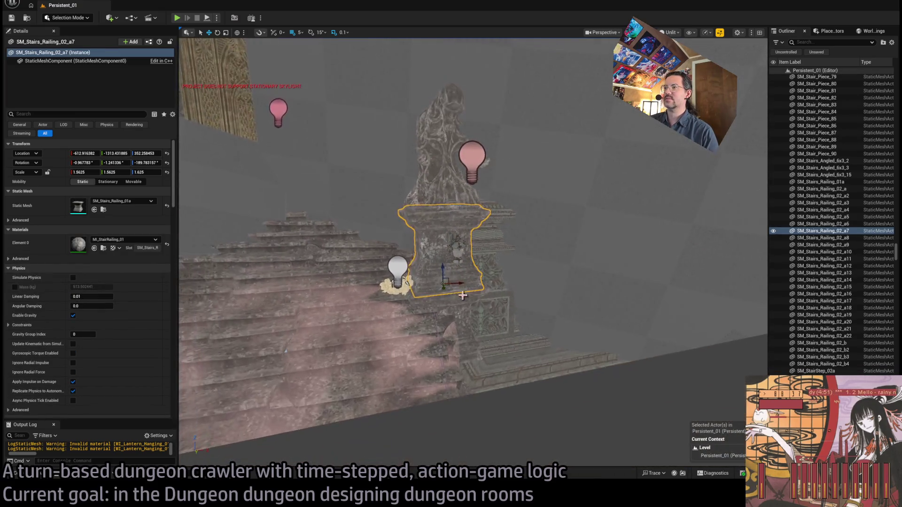
pyautogui.keyDown('ctrl'); pyautogui.click(407, 329); pyautogui.keyUp('ctrl')
pyautogui.scroll(-5, 407, 346)
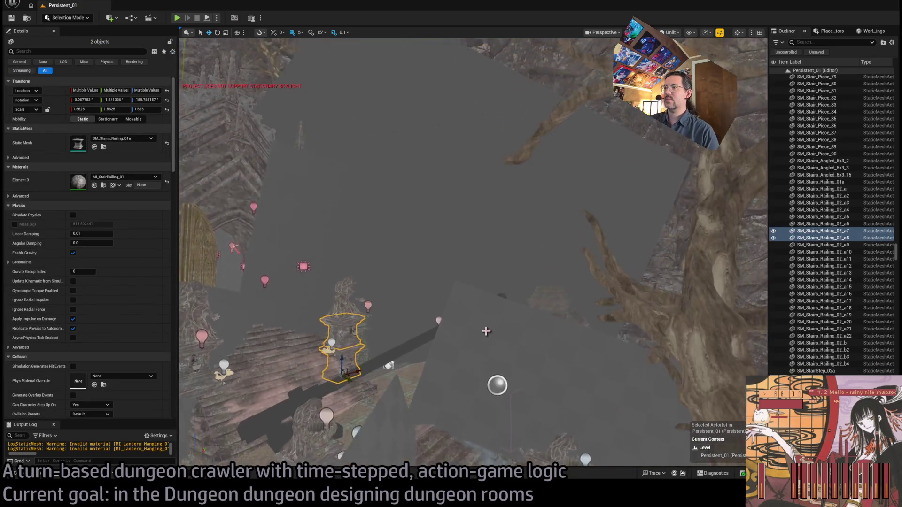
# Delete fog plane SM_Plane_01a18, the stray grey plane and the dark plank, then select the tombstone pyramid.
pyautogui.click(452, 256)
pyautogui.press('Delete')
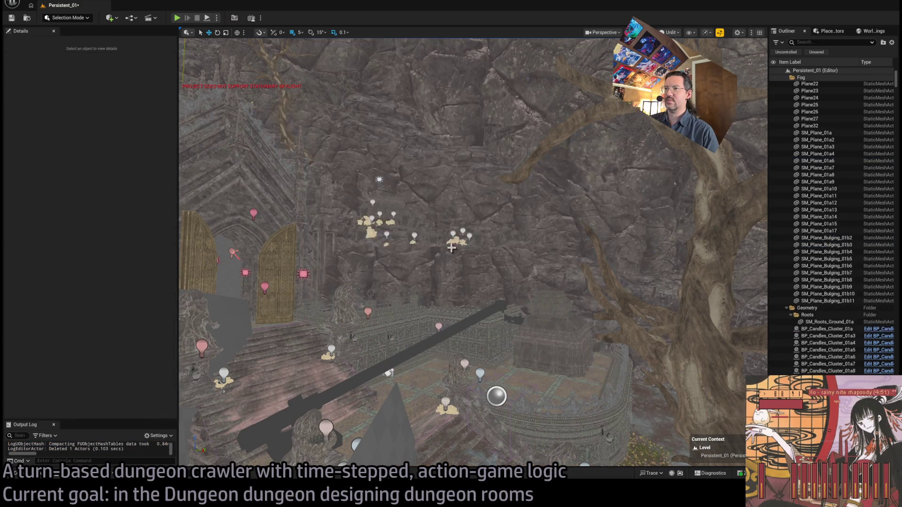
pyautogui.click(291, 304)
pyautogui.press('Delete')
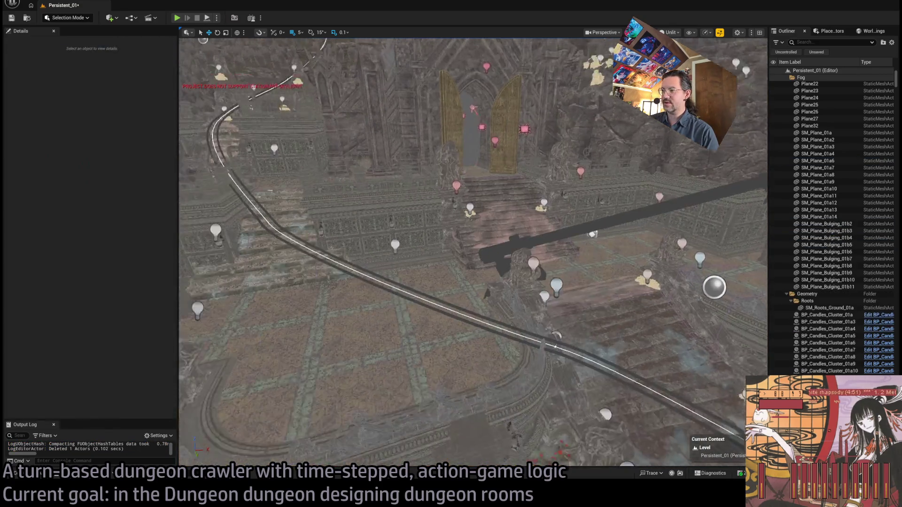
pyautogui.click(462, 275)
pyautogui.press('Delete')
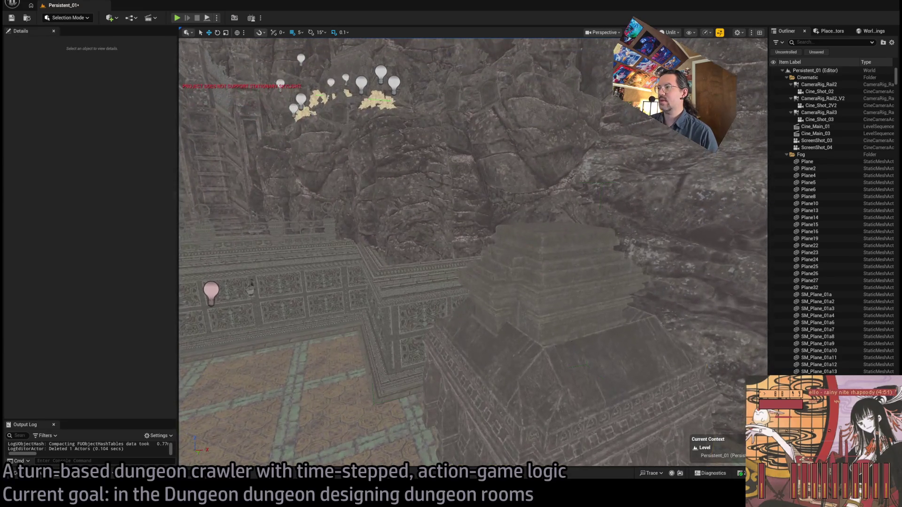
pyautogui.click(517, 300)
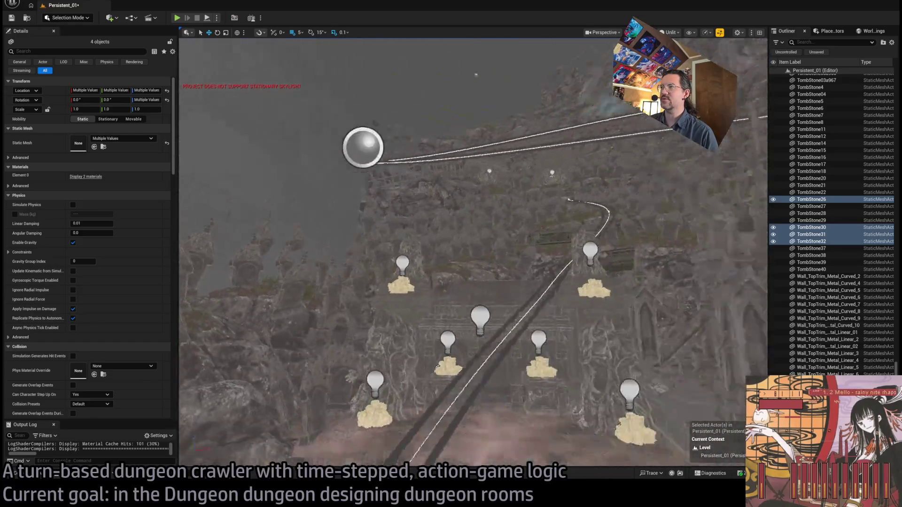
# Select the praying statue by the golden doors and the railing beneath it, then copy both.
pyautogui.moveTo(470, 254); pyautogui.dragTo(470, 221)
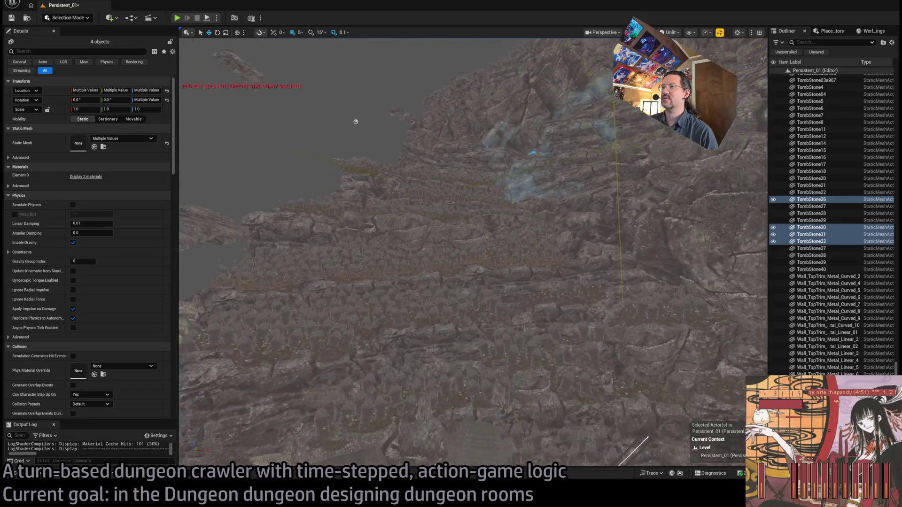
pyautogui.press('f')
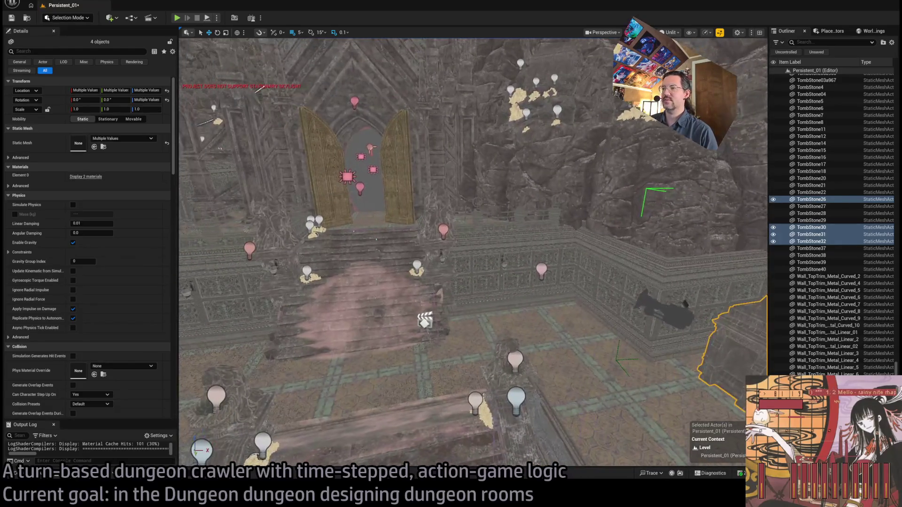
pyautogui.moveTo(437, 283)
pyautogui.mouseDown()
pyautogui.moveTo(437, 268)
pyautogui.moveTo(437, 284)
pyautogui.mouseUp()
pyautogui.click(392, 286)
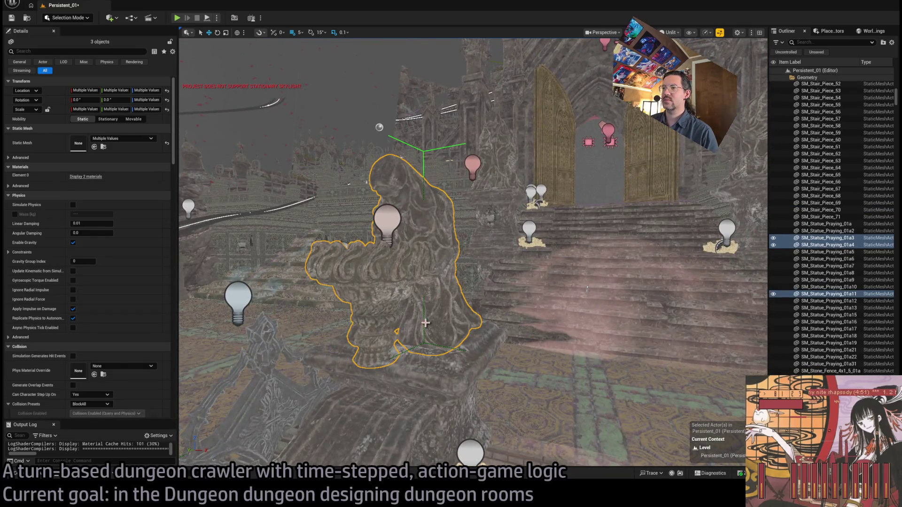
pyautogui.moveTo(438, 355); pyautogui.dragTo(443, 322)
pyautogui.keyDown('ctrl'); pyautogui.click(443, 322); pyautogui.keyUp('ctrl')
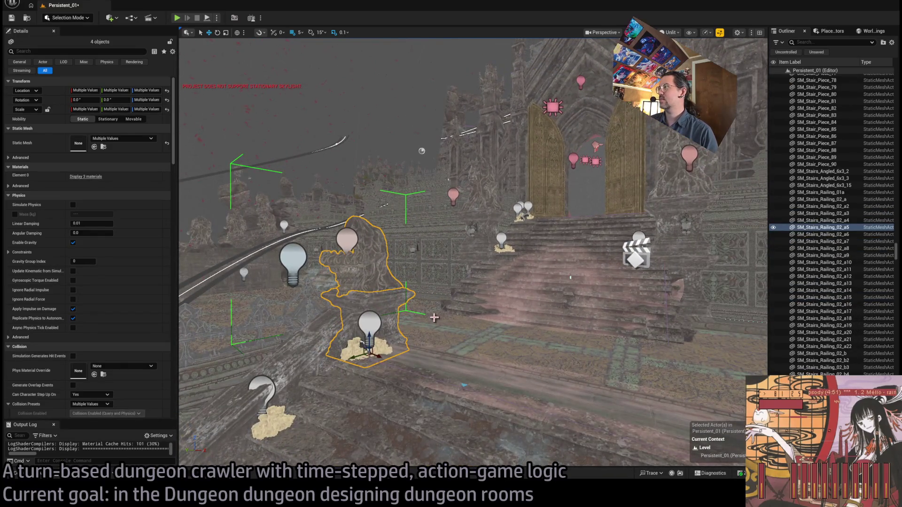
pyautogui.keyDown('ctrl'); pyautogui.click(380, 295); pyautogui.keyUp('ctrl')
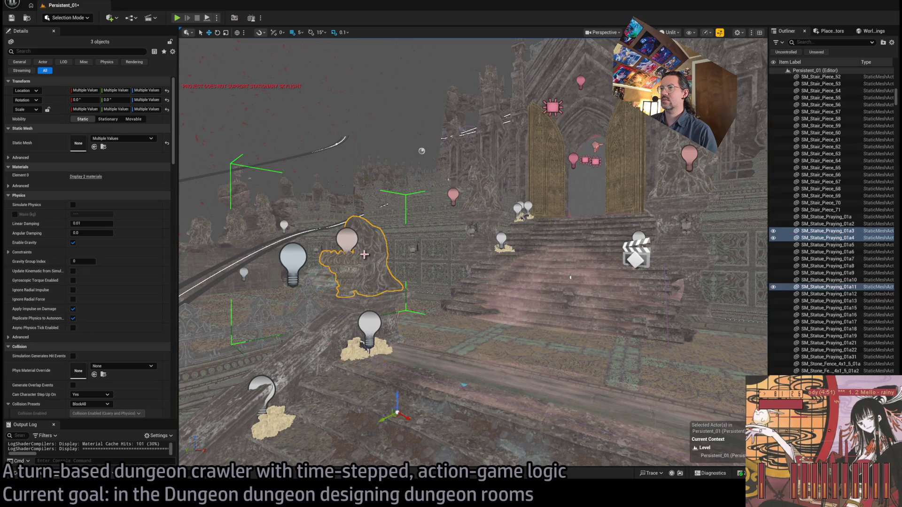
pyautogui.keyDown('ctrl'); pyautogui.click(380, 294); pyautogui.keyUp('ctrl')
pyautogui.hotkey('ctrl', 'c')
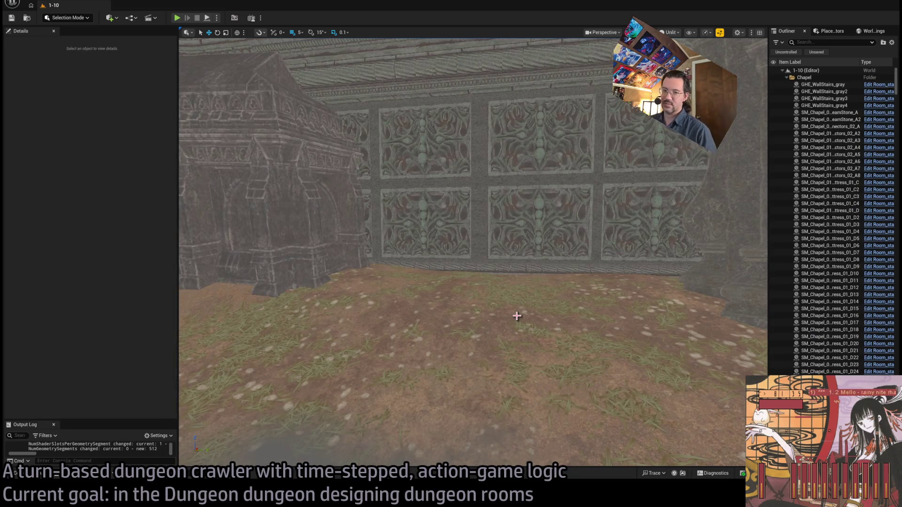
# Paste the copied statues and railing into the 1-10 level and frame them in view.
pyautogui.hotkey('ctrl', 'v')
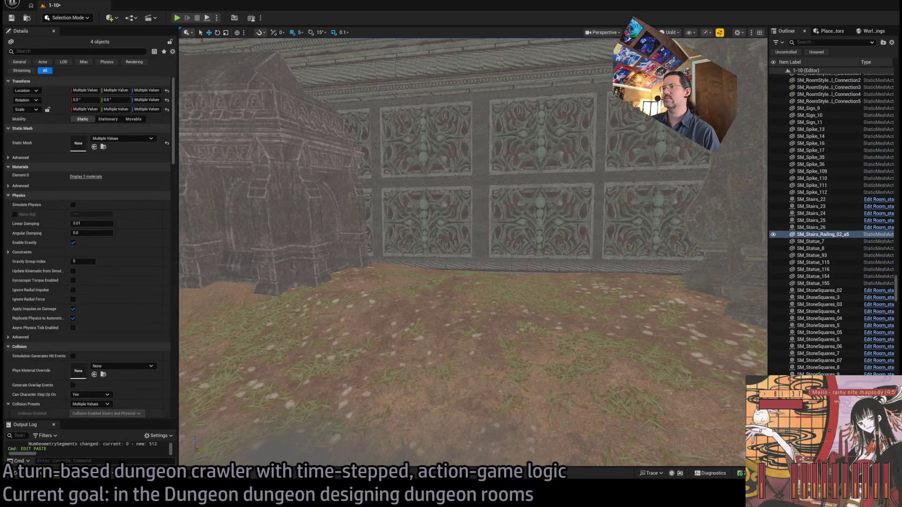
pyautogui.press('f')
pyautogui.moveTo(454, 245); pyautogui.dragTo(453, 245)
pyautogui.moveTo(520, 311); pyautogui.dragTo(520, 311)
pyautogui.press('f')
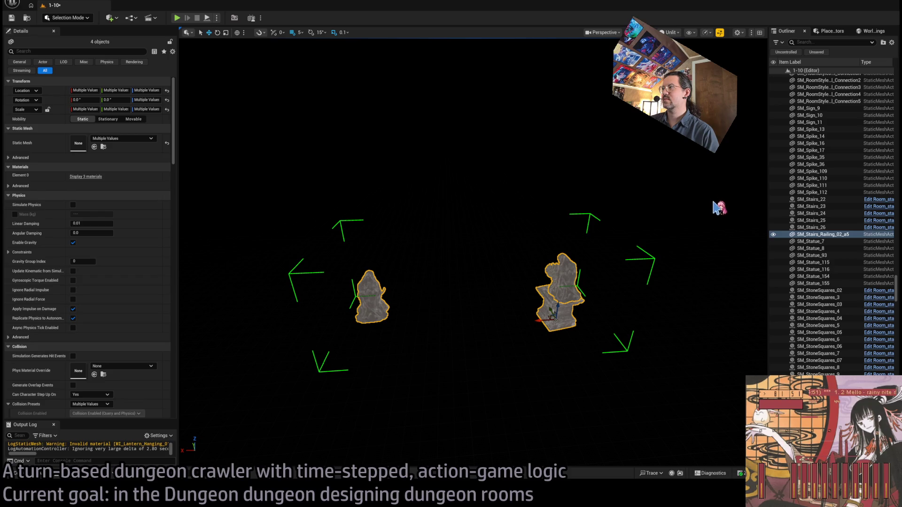
# Delete the extra left statue and select the remaining right statue.
pyautogui.click(371, 276)
pyautogui.press('Delete')
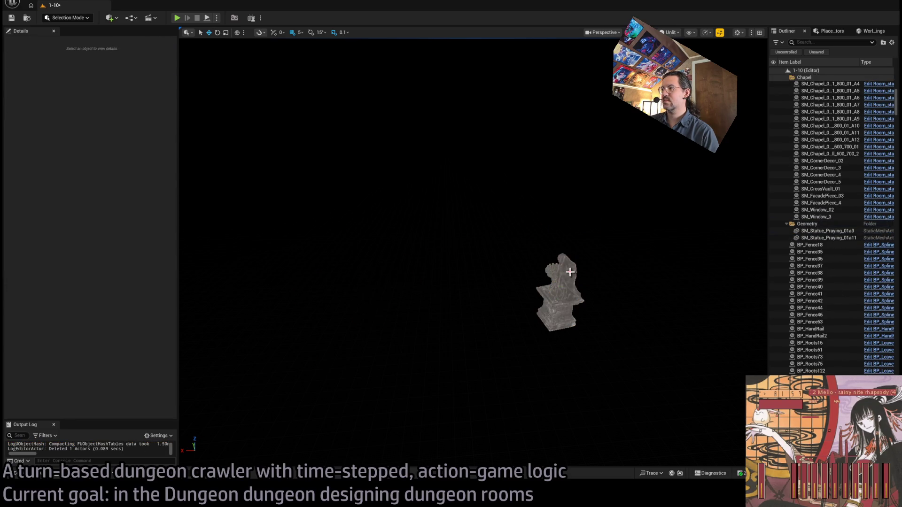
pyautogui.click(558, 273)
pyautogui.press('f')
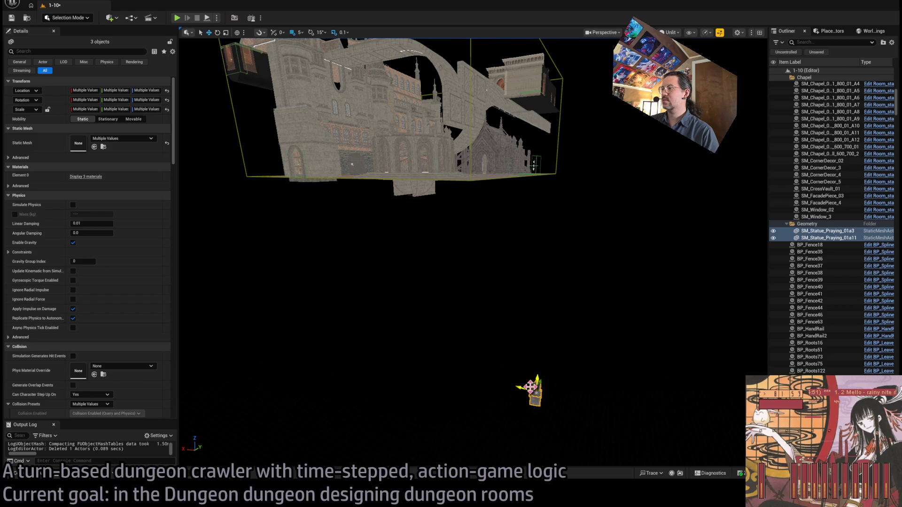
# Move the remaining praying statue down onto the ledge against the carved chapel wall.
pyautogui.moveTo(470, 235); pyautogui.dragTo(545, 216)
pyautogui.moveTo(578, 310); pyautogui.dragTo(578, 285)
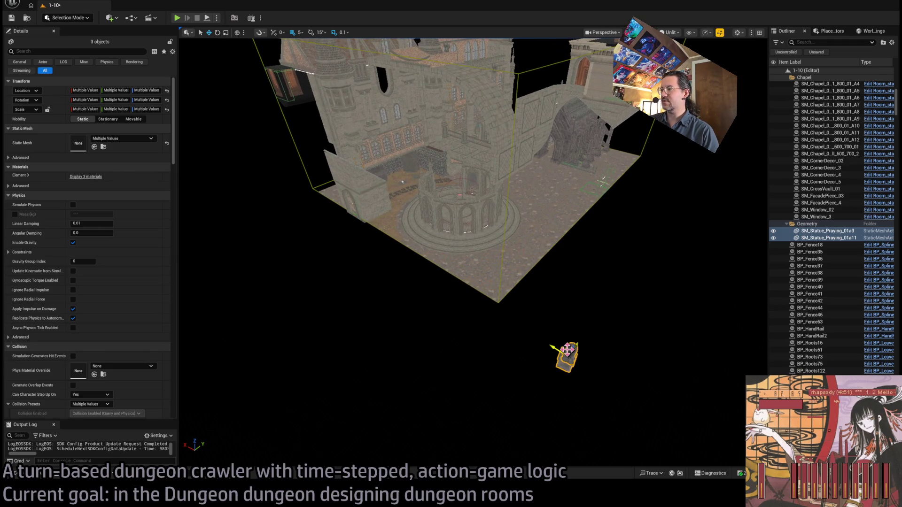
pyautogui.scroll(10, 567, 349)
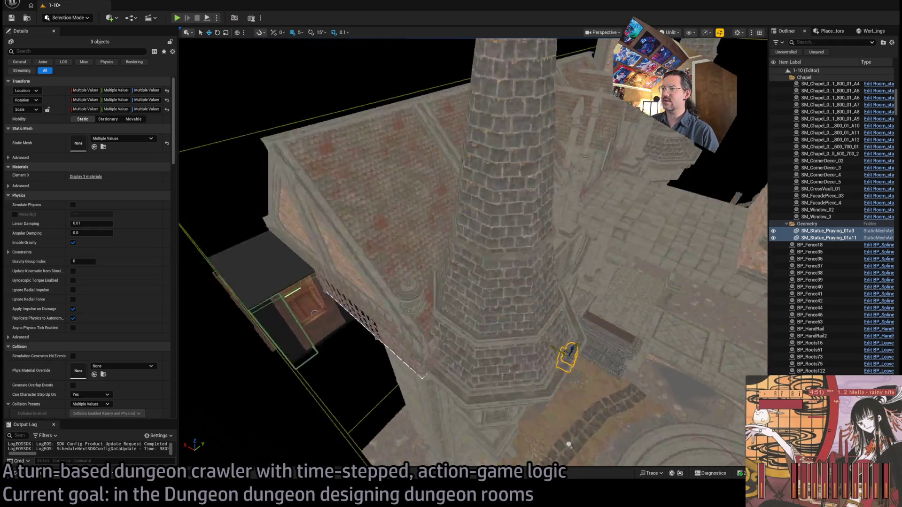
pyautogui.scroll(10, 567, 350)
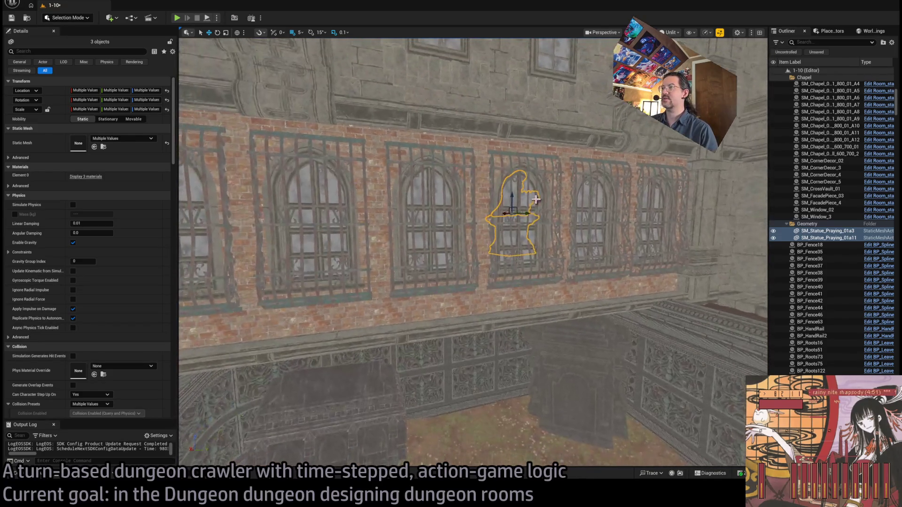
pyautogui.scroll(-3, 512, 199)
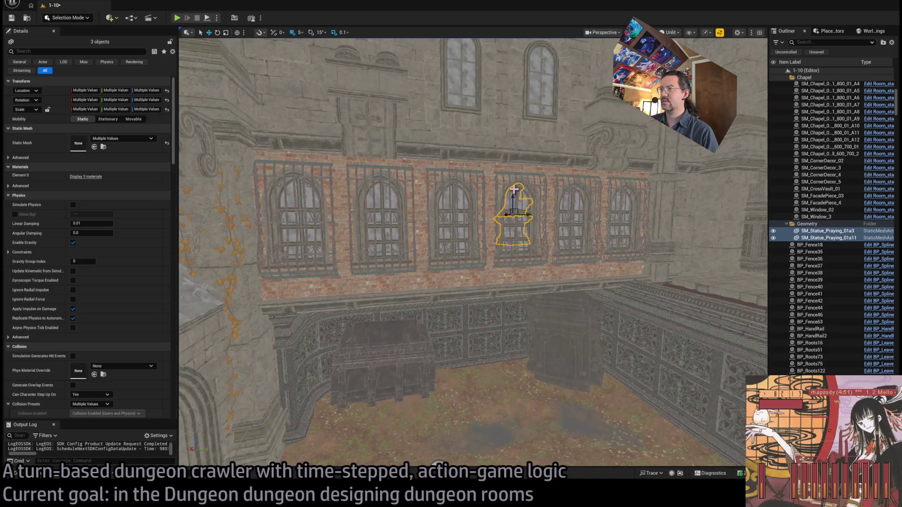
pyautogui.moveTo(517, 271); pyautogui.dragTo(510, 352)
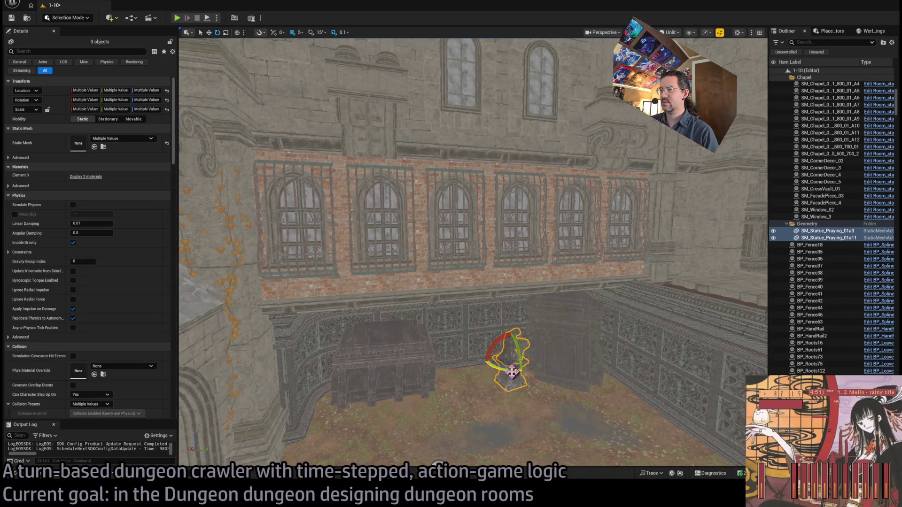
pyautogui.press('f')
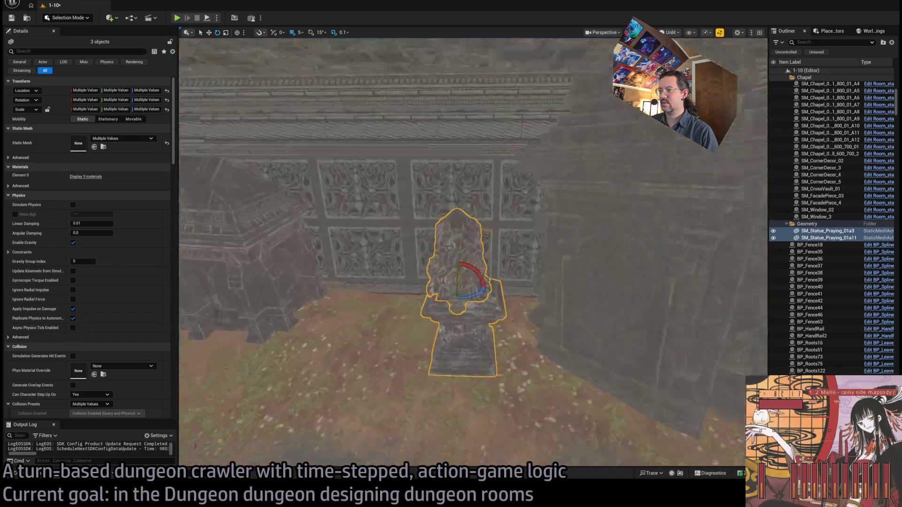
pyautogui.scroll(3, 578, 276)
pyautogui.press('w')
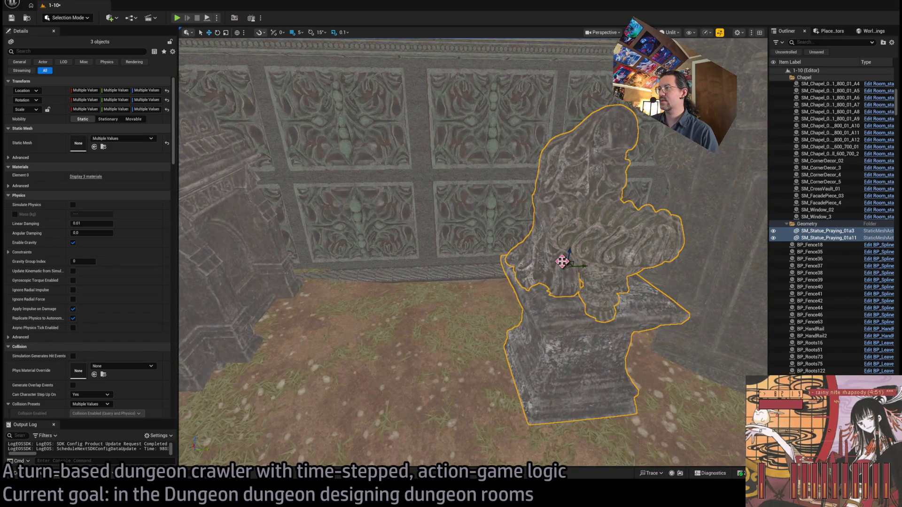
pyautogui.scroll(-4, 562, 261)
pyautogui.moveTo(534, 217); pyautogui.dragTo(476, 207)
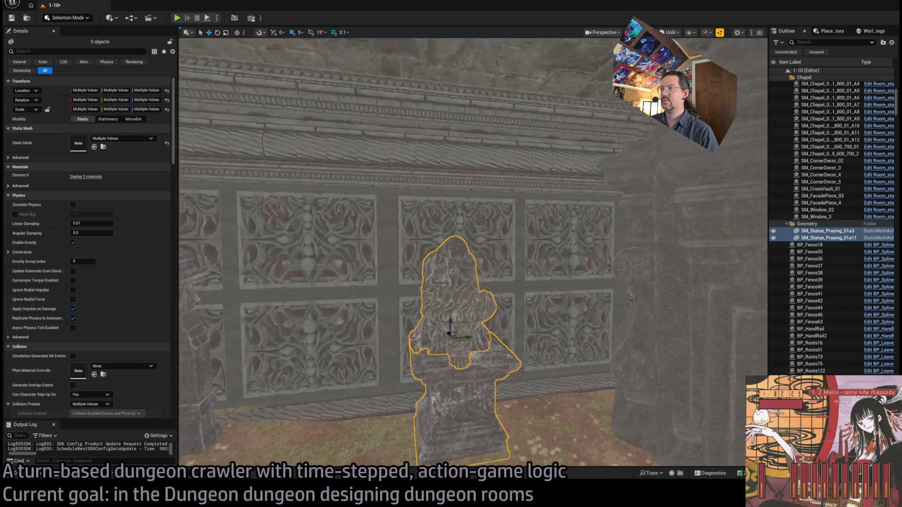
pyautogui.scroll(5, 492, 218)
pyautogui.click(460, 300)
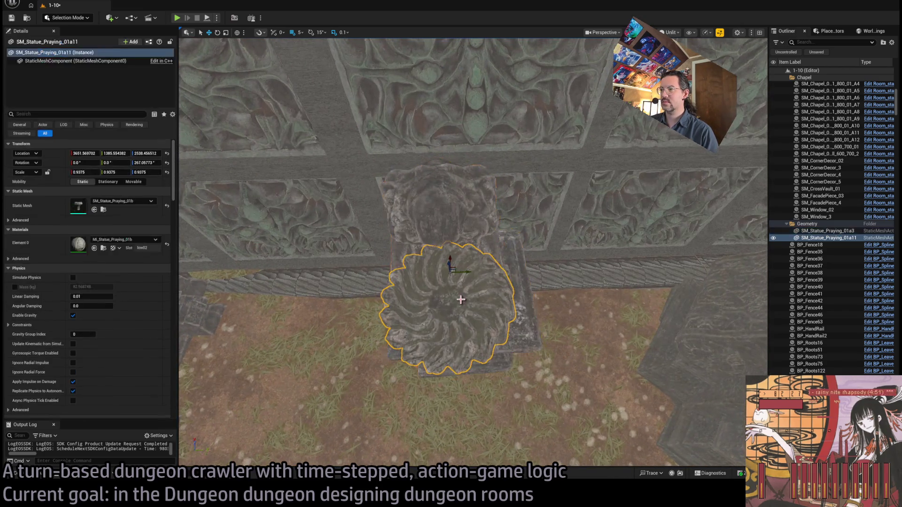
pyautogui.moveTo(567, 286)
pyautogui.mouseDown()
pyautogui.moveTo(507, 278)
pyautogui.moveTo(460, 286)
pyautogui.moveTo(566, 277)
pyautogui.mouseUp()
pyautogui.moveTo(625, 148); pyautogui.dragTo(316, 362)
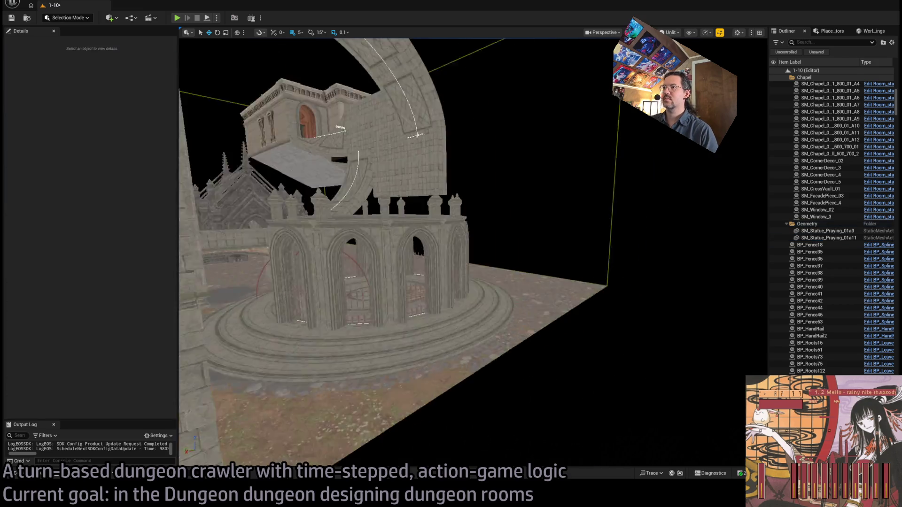
pyautogui.moveTo(564, 296)
pyautogui.mouseDown()
pyautogui.moveTo(596, 297)
pyautogui.moveTo(660, 125)
pyautogui.mouseUp()
pyautogui.moveTo(717, 63); pyautogui.dragTo(338, 438)
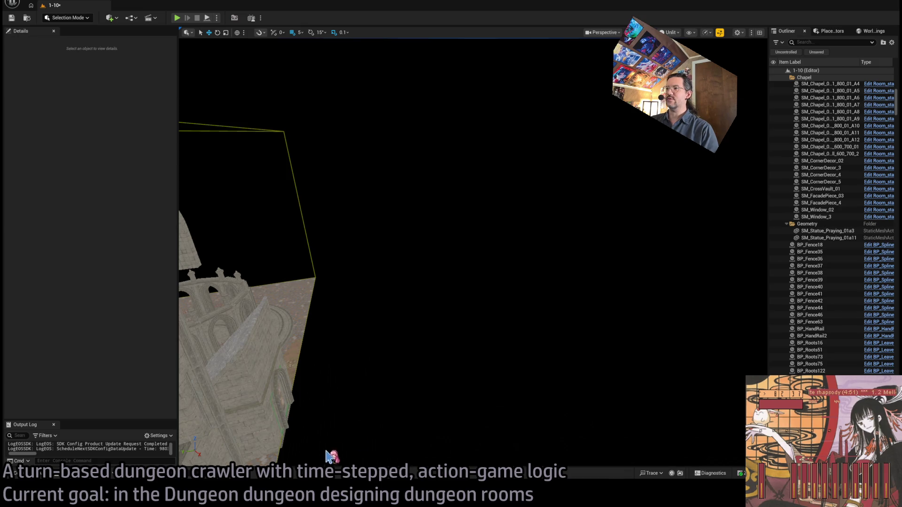
pyautogui.moveTo(645, 285); pyautogui.dragTo(638, 276)
pyautogui.click(457, 285)
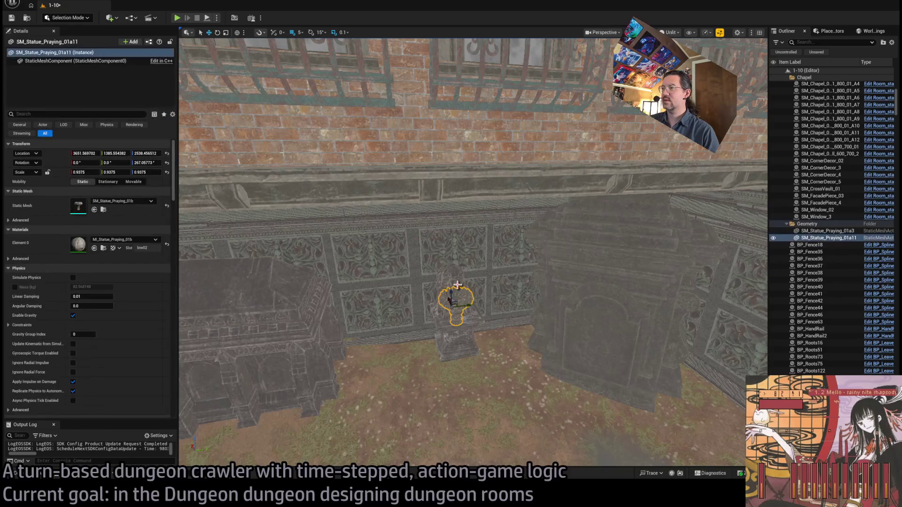
pyautogui.keyDown('ctrl'); pyautogui.click(835, 231); pyautogui.keyUp('ctrl')
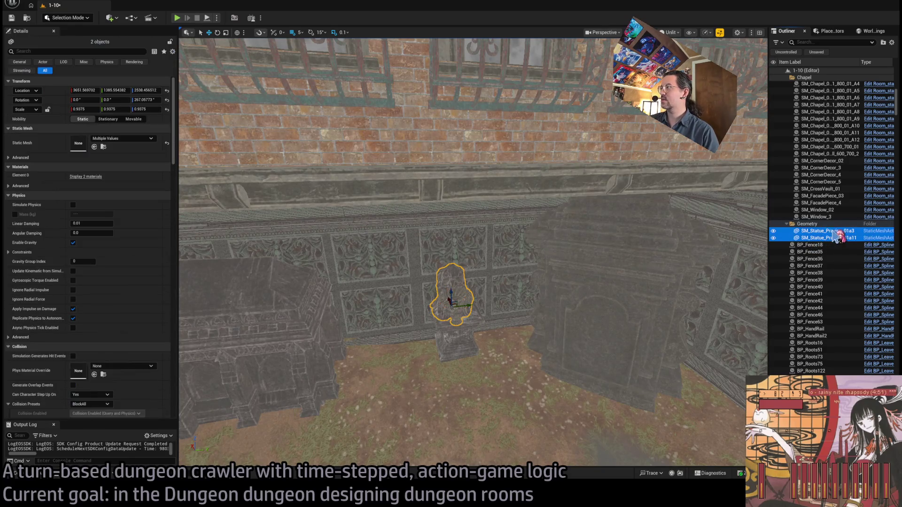
pyautogui.moveTo(839, 237)
pyautogui.mouseDown()
pyautogui.moveTo(825, 263)
pyautogui.moveTo(828, 249)
pyautogui.mouseUp()
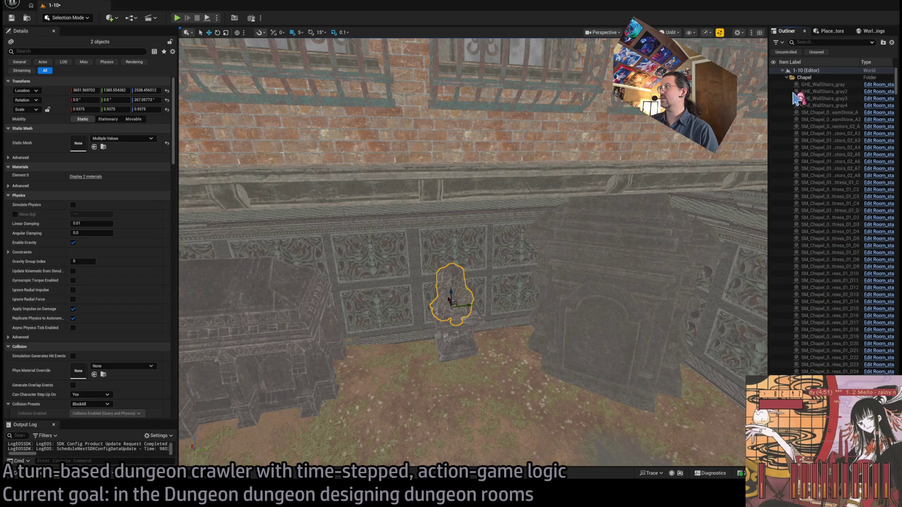
pyautogui.press('f')
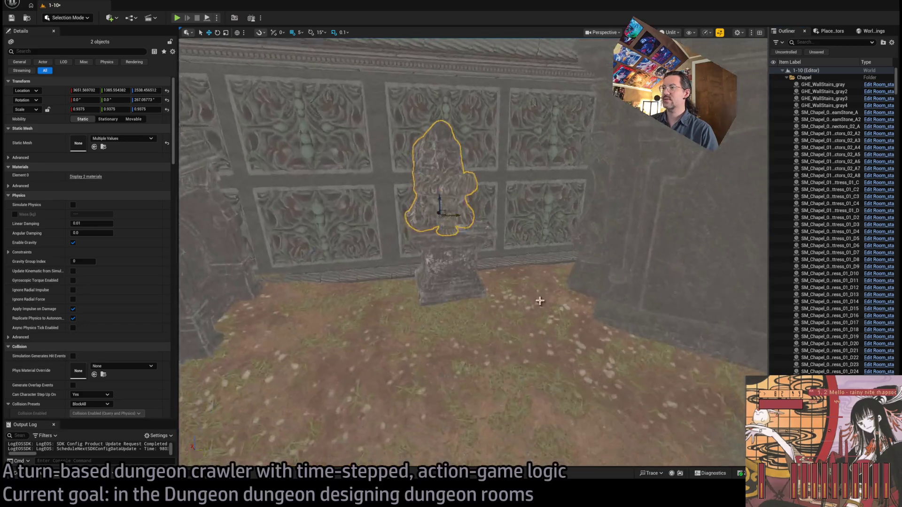
# Select both praying statues and nudge them slightly along Y over the pedestal.
pyautogui.click(450, 267)
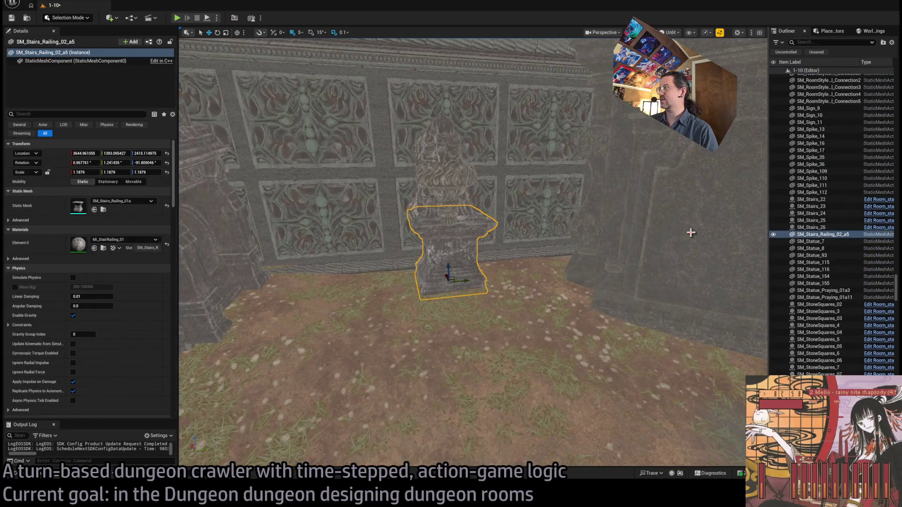
pyautogui.keyDown('ctrl'); pyautogui.click(449, 175); pyautogui.keyUp('ctrl')
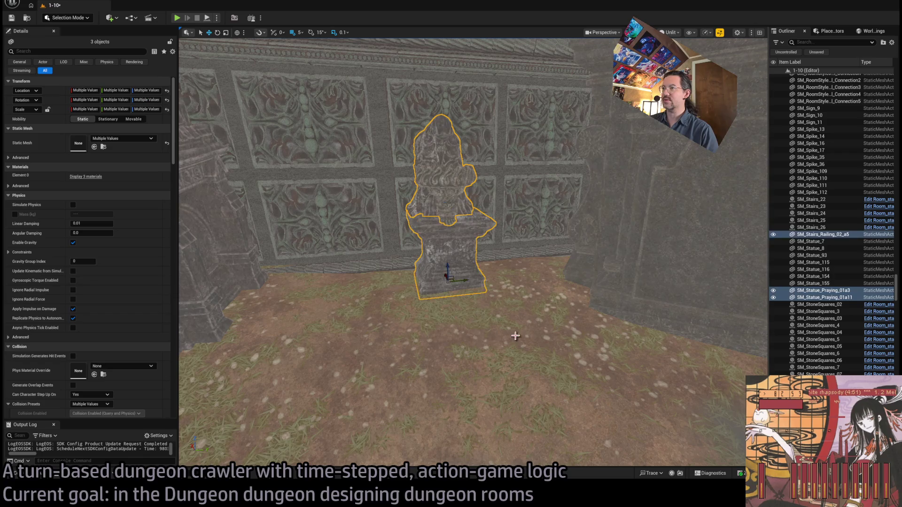
pyautogui.click(442, 178)
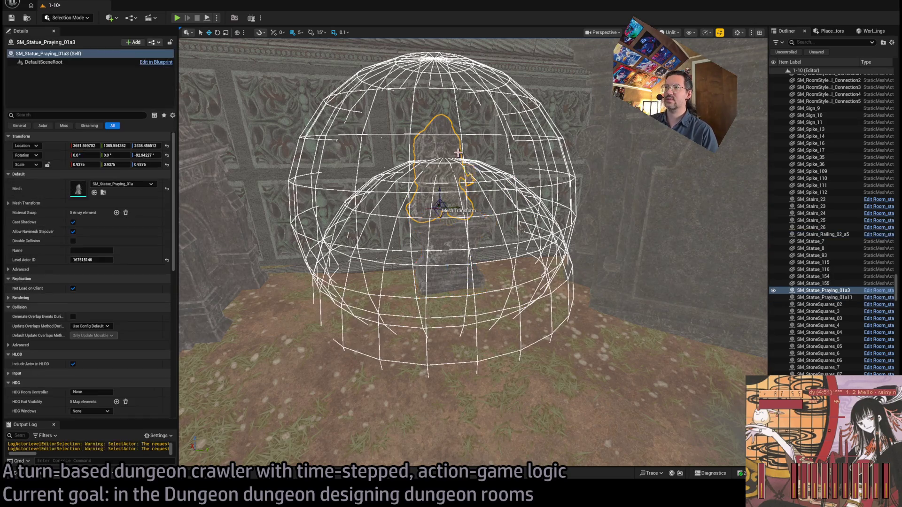
pyautogui.press('f')
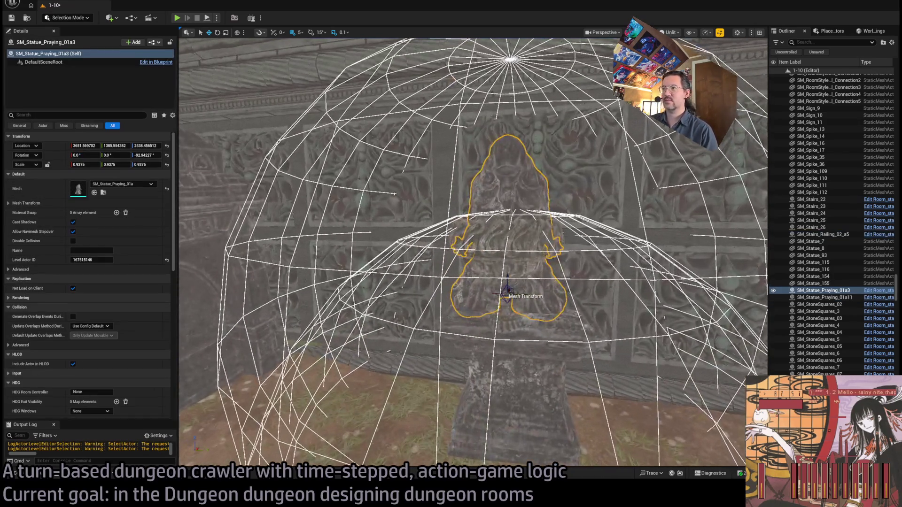
pyautogui.keyDown('ctrl'); pyautogui.click(520, 270); pyautogui.keyUp('ctrl')
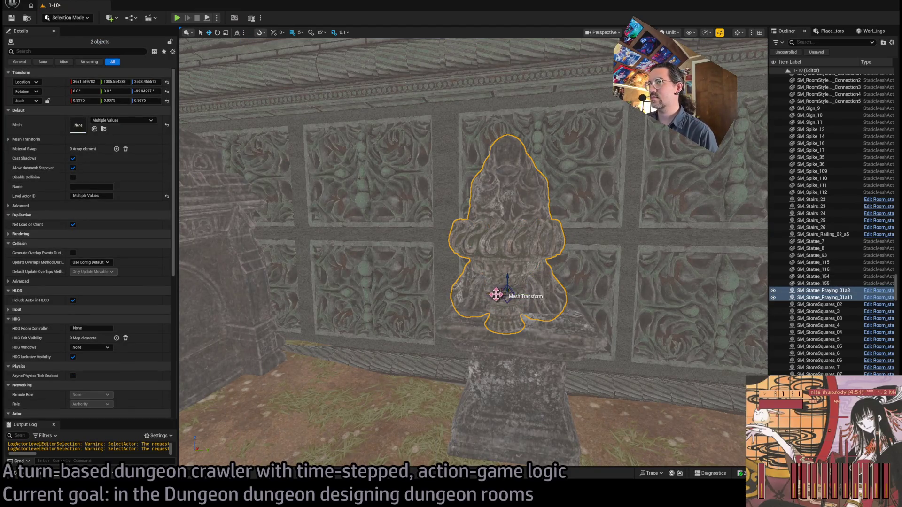
pyautogui.moveTo(495, 293); pyautogui.dragTo(506, 291)
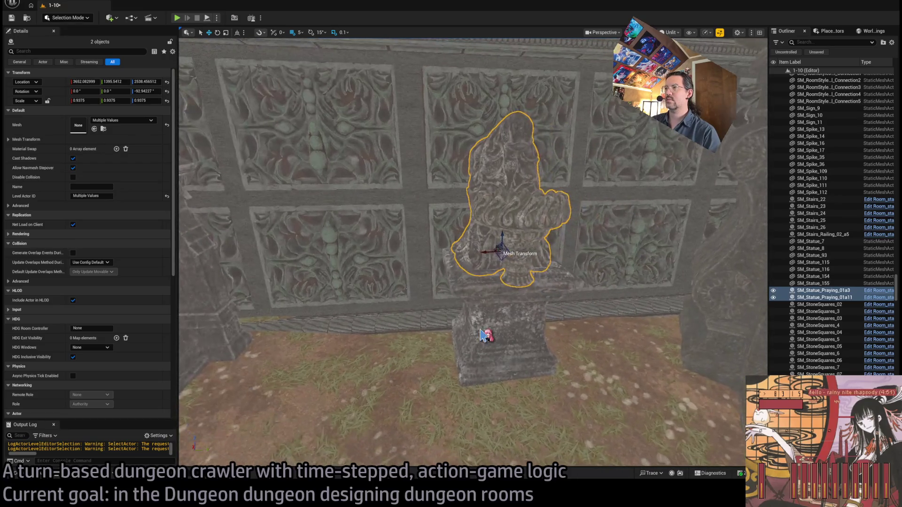
# Save the level and open the IthrisCemetery folder in the Content Drawer.
pyautogui.hotkey('ctrl', 's')
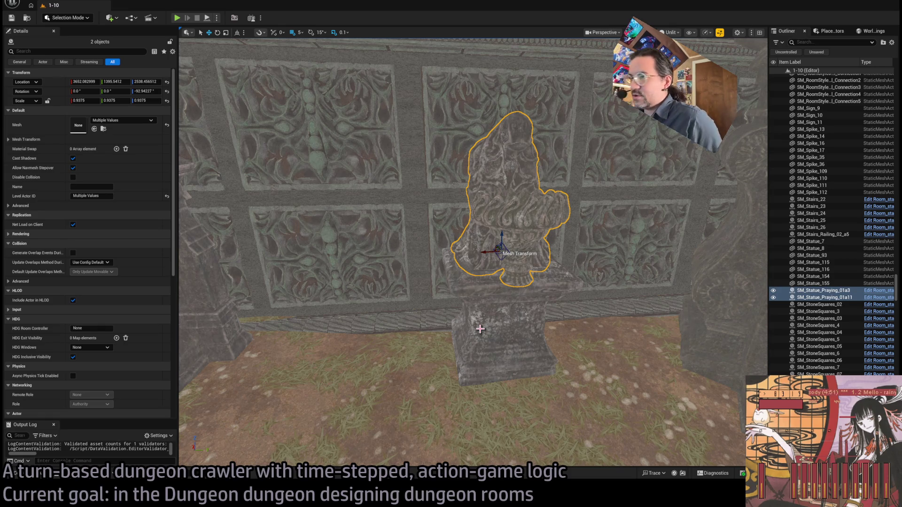
pyautogui.click(526, 192)
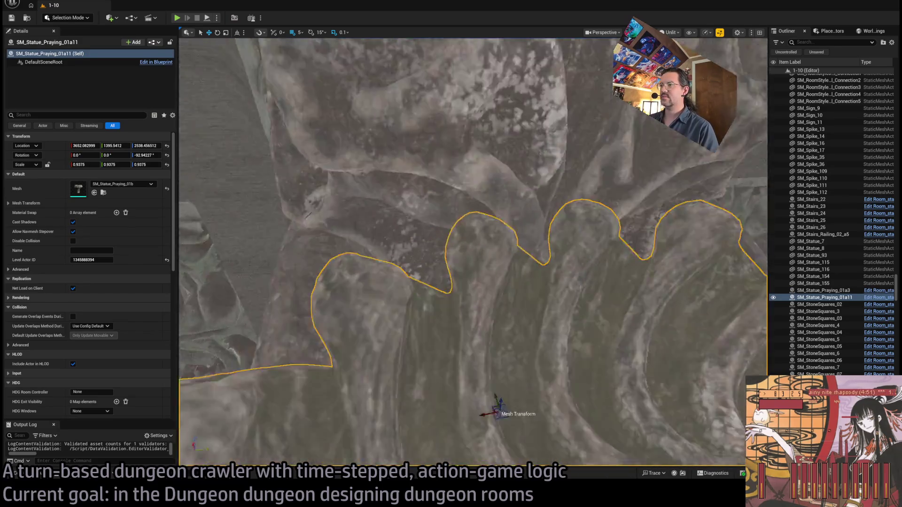
pyautogui.scroll(-10, 517, 208)
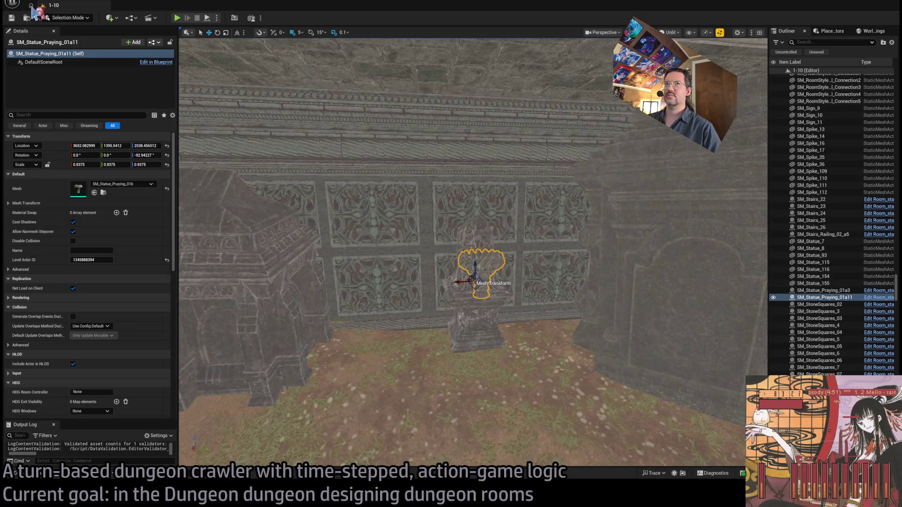
pyautogui.click(24, 473)
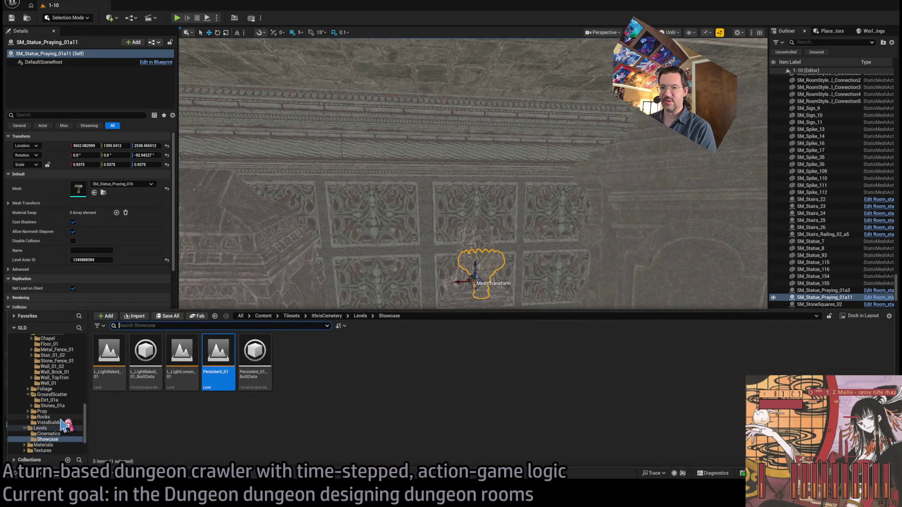
pyautogui.scroll(2, 63, 425)
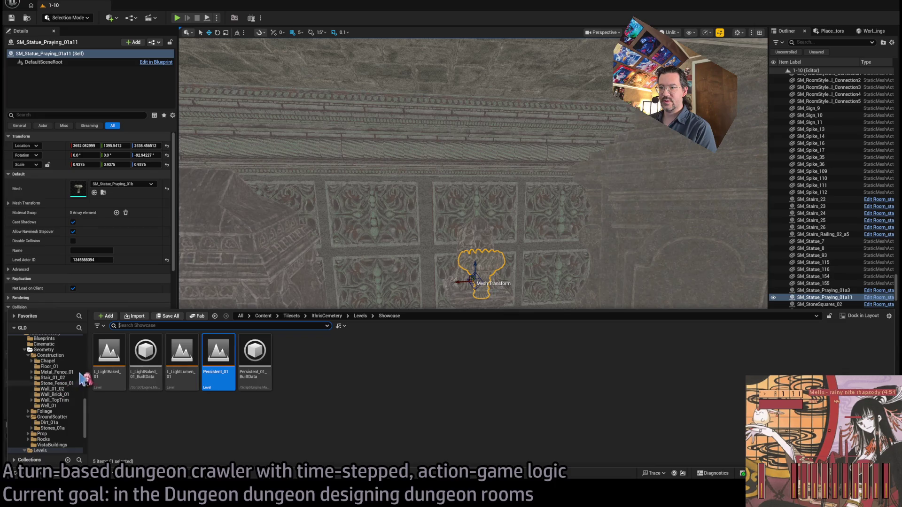
pyautogui.click(327, 317)
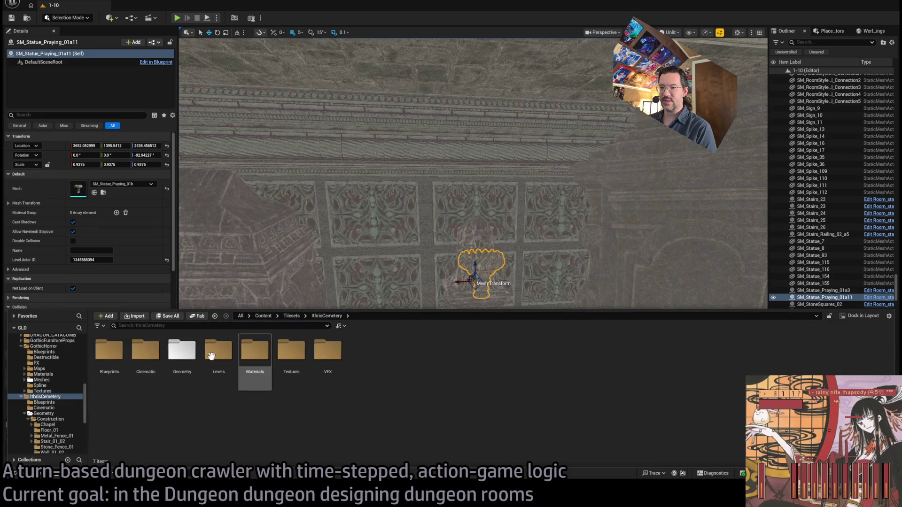
# Open VFX > Pettles_Flying_01 and orbit the NS_Pettles_Flying petal preview.
pyautogui.doubleClick(343, 353)
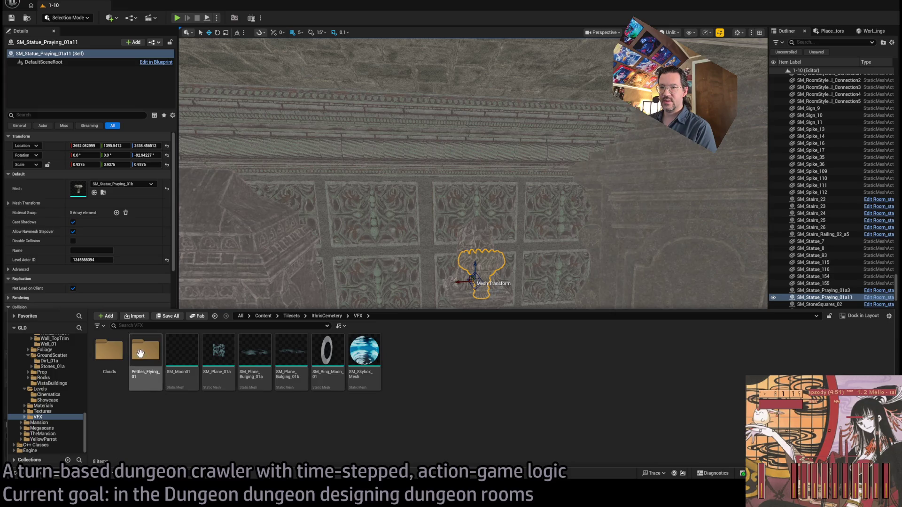
pyautogui.doubleClick(145, 349)
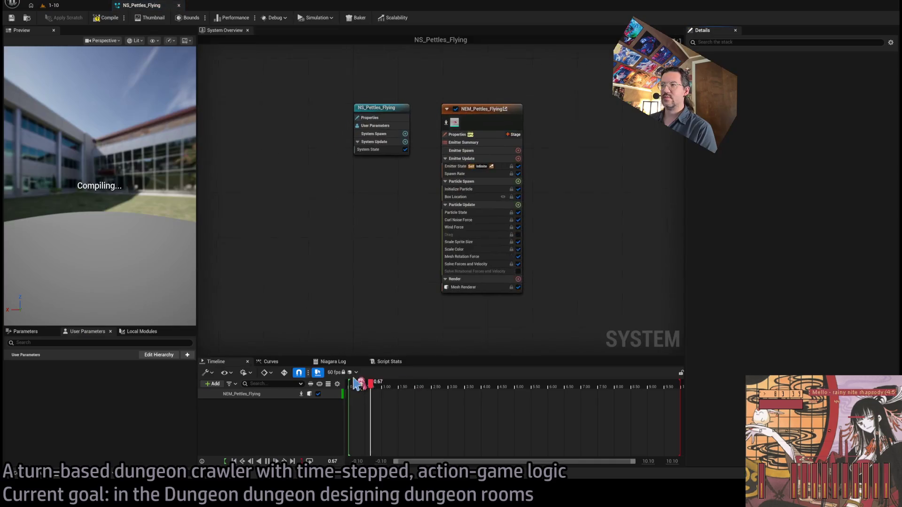
pyautogui.moveTo(100, 191); pyautogui.dragTo(127, 199)
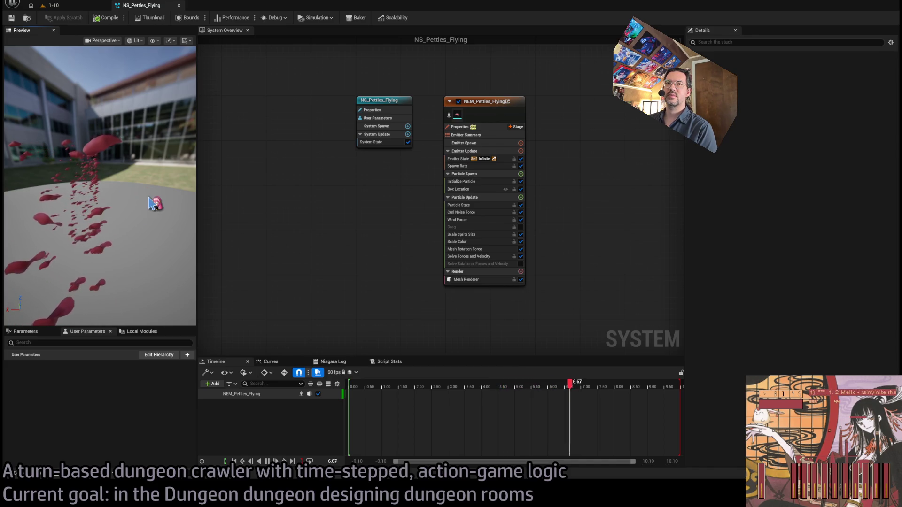
# Close the petal effect editor and browse the Clouds and VFX folders back to IthrisCemetery.
pyautogui.middleClick(150, 9)
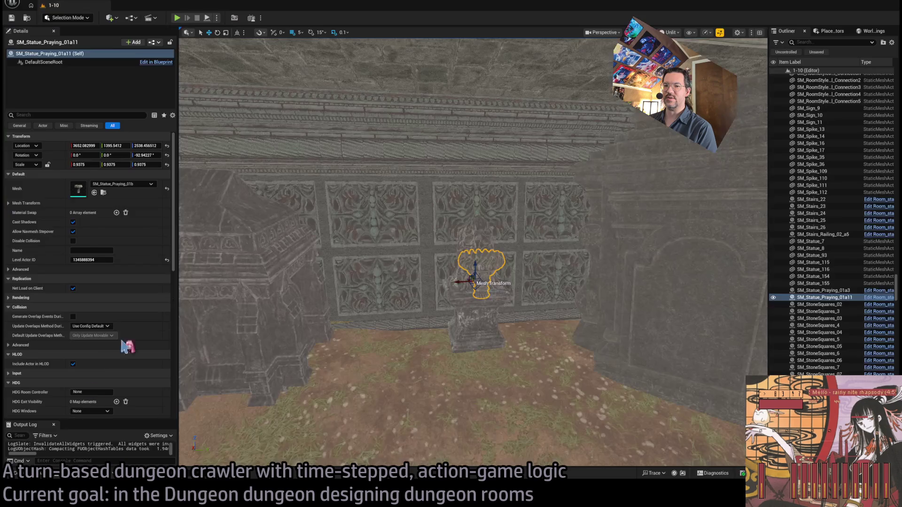
pyautogui.click(42, 475)
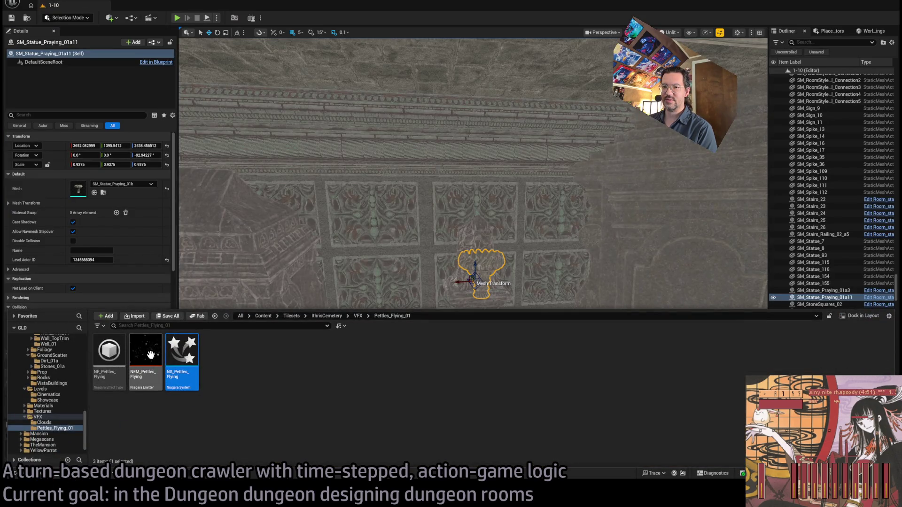
pyautogui.click(47, 423)
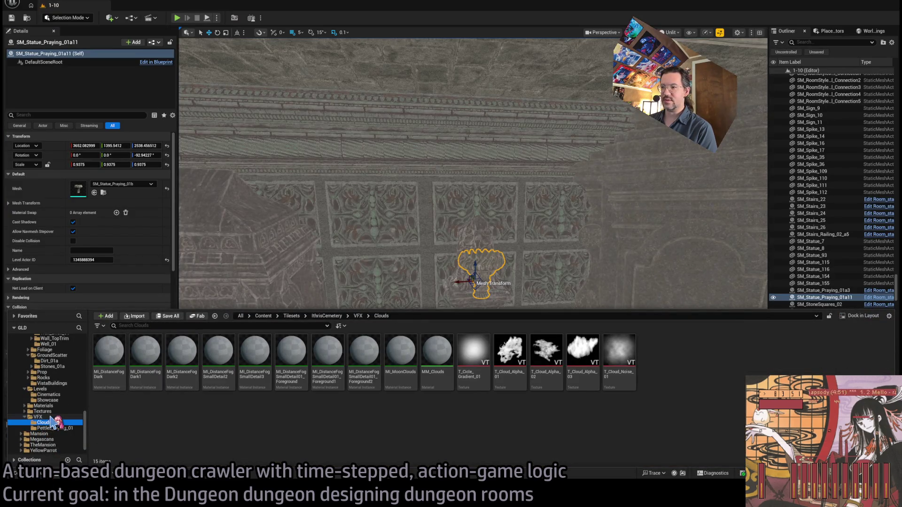
pyautogui.click(50, 417)
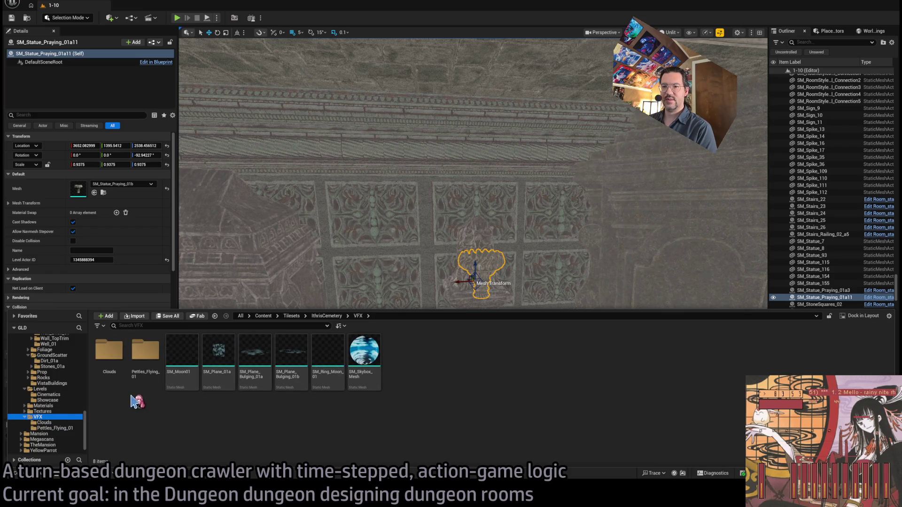
pyautogui.scroll(5, 55, 366)
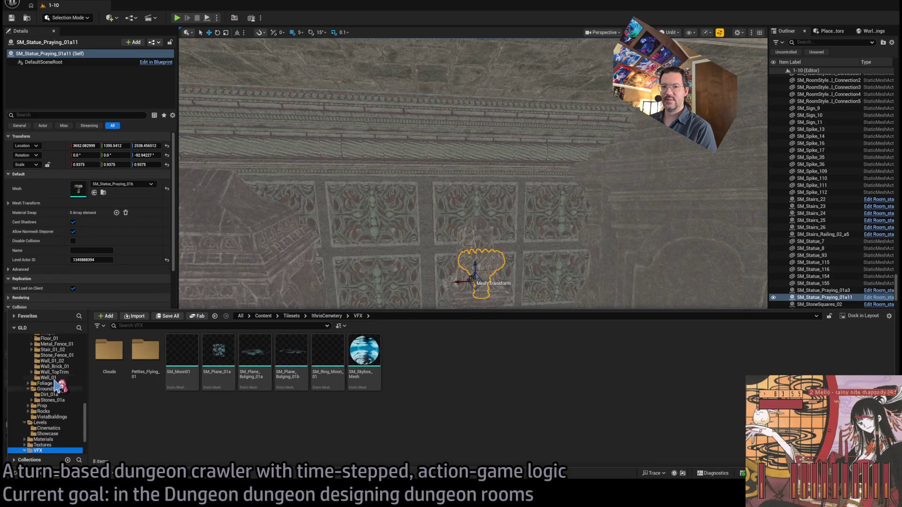
pyautogui.click(55, 372)
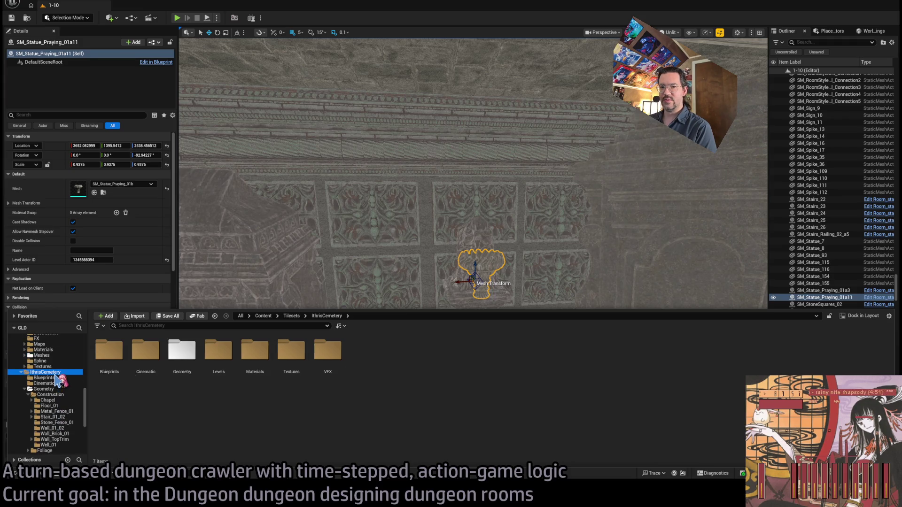
# Search the assets for 'fire' and 'torch', then show the DRAGON_CATACOMB folders.
pyautogui.click(186, 326)
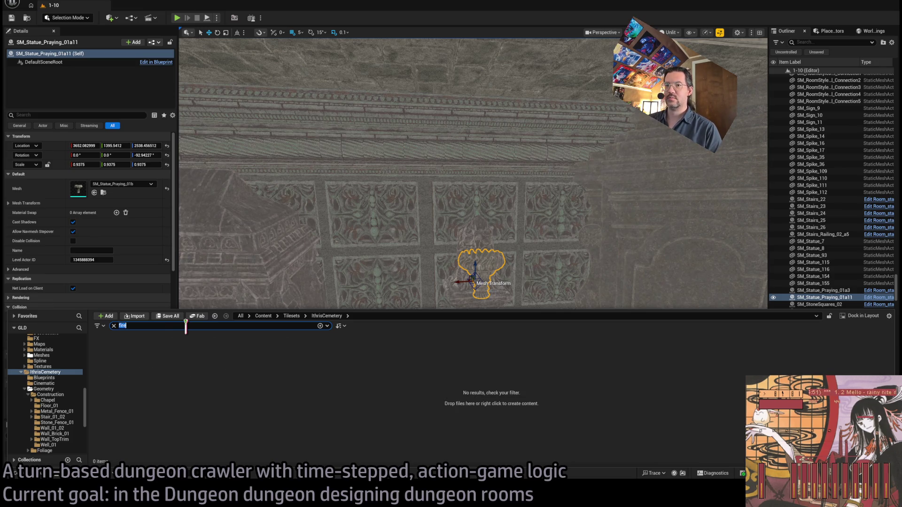
pyautogui.press('BackSpace')
pyautogui.press('BackSpace')
pyautogui.press('BackSpace')
pyautogui.press('Return')
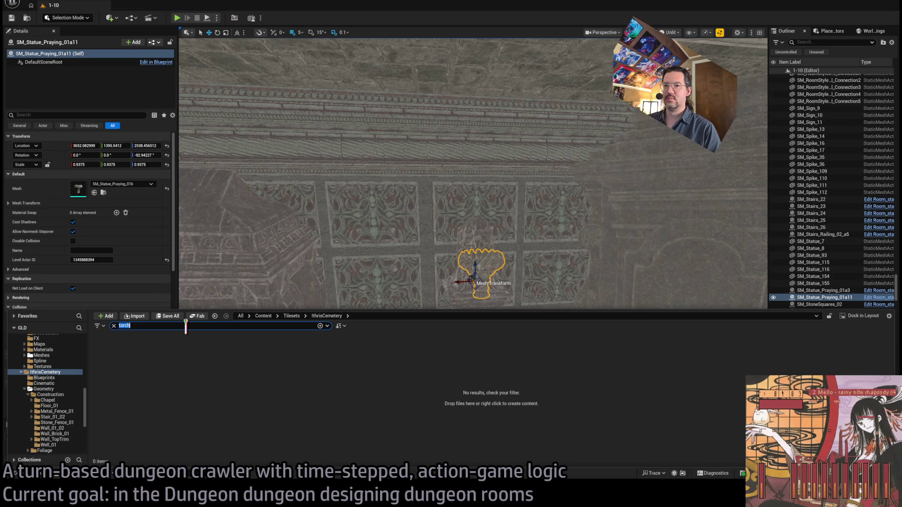
pyautogui.hotkey('ctrl', 'space')
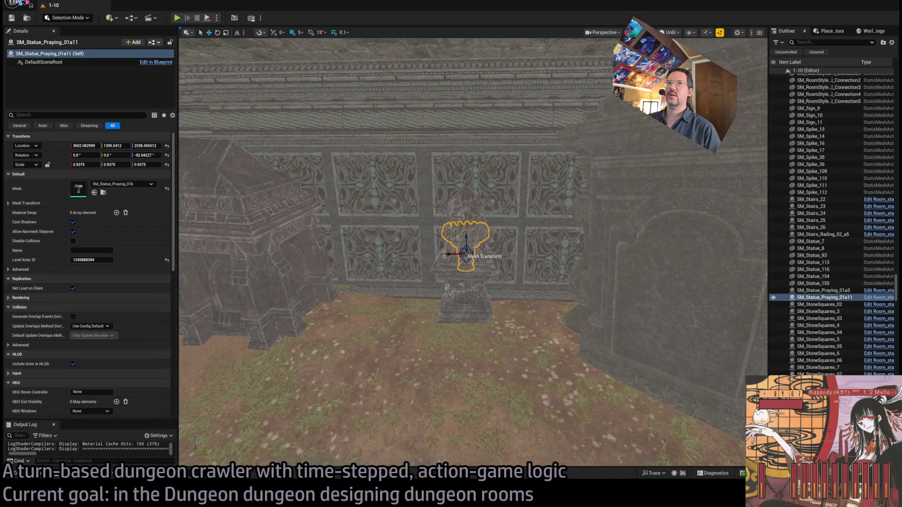
pyautogui.hotkey('ctrl', 'space')
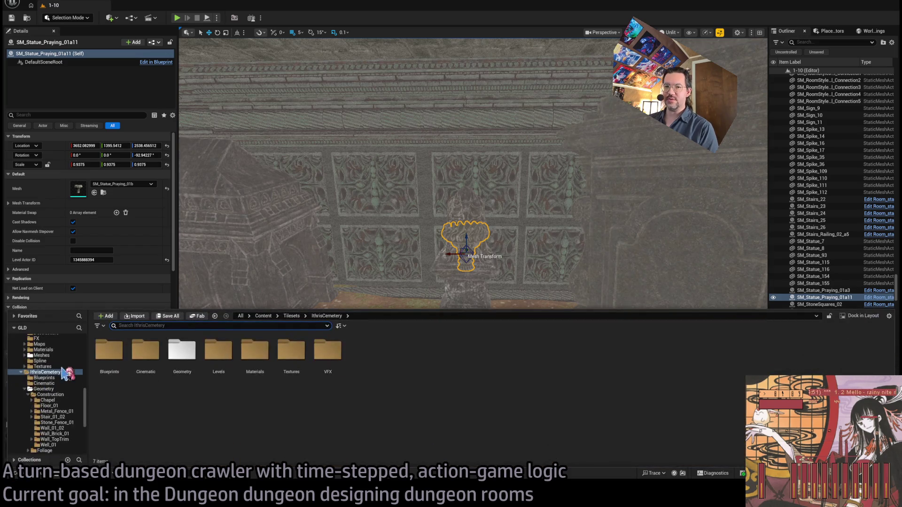
pyautogui.click(21, 356)
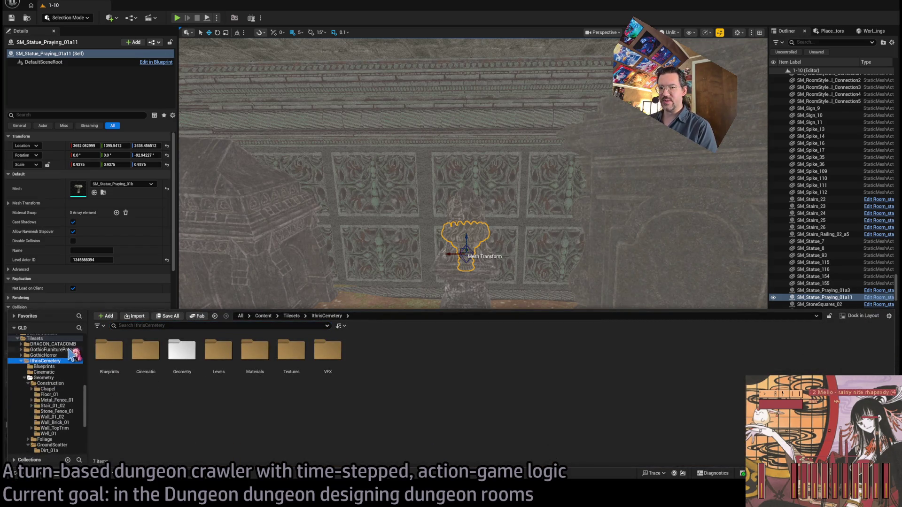
pyautogui.click(66, 345)
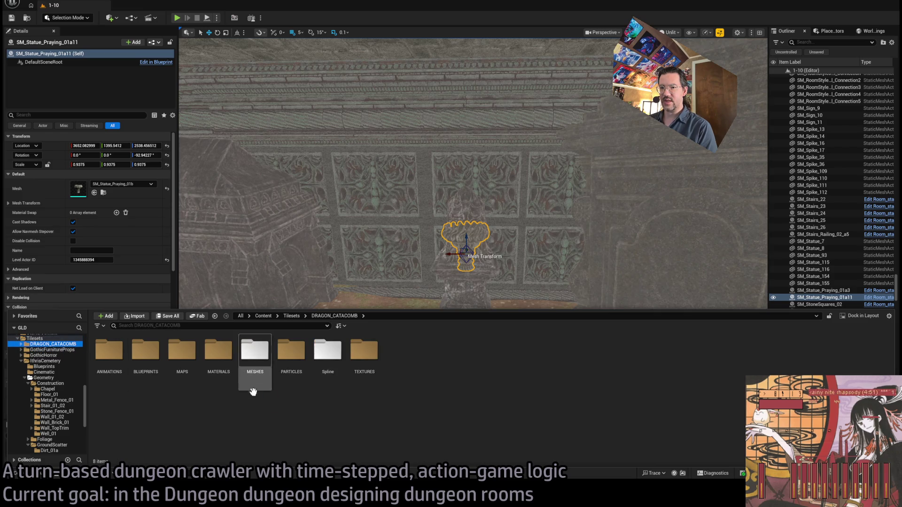
# Open the PARTICLES folder and preview P_Fire_Blue, then return to the 1-10 level.
pyautogui.doubleClick(306, 357)
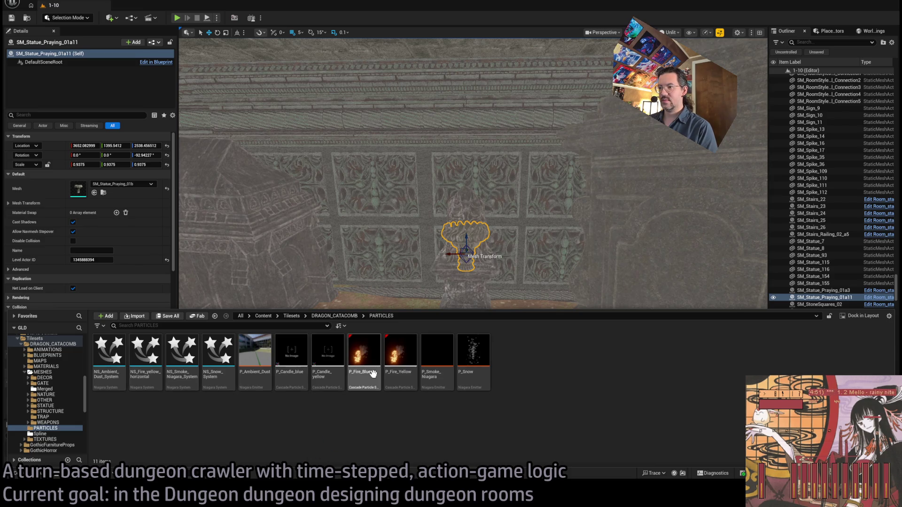
pyautogui.doubleClick(362, 350)
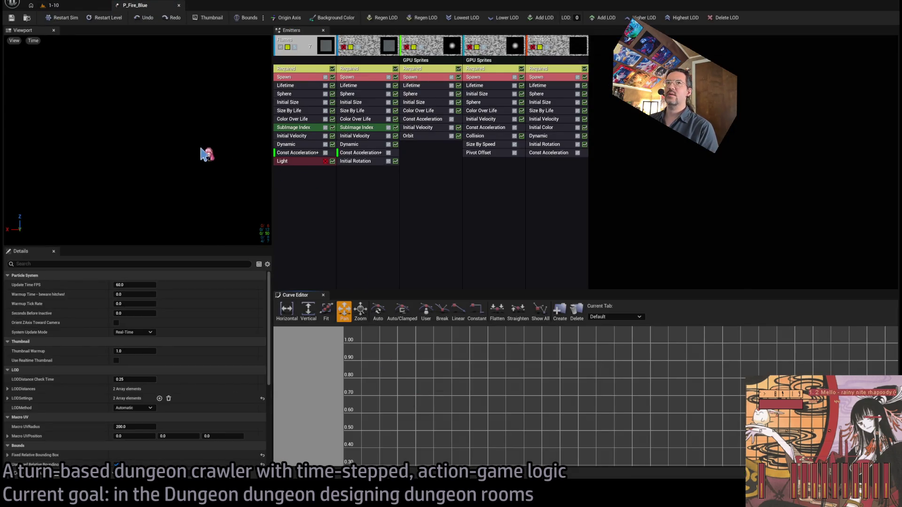
pyautogui.click(56, 6)
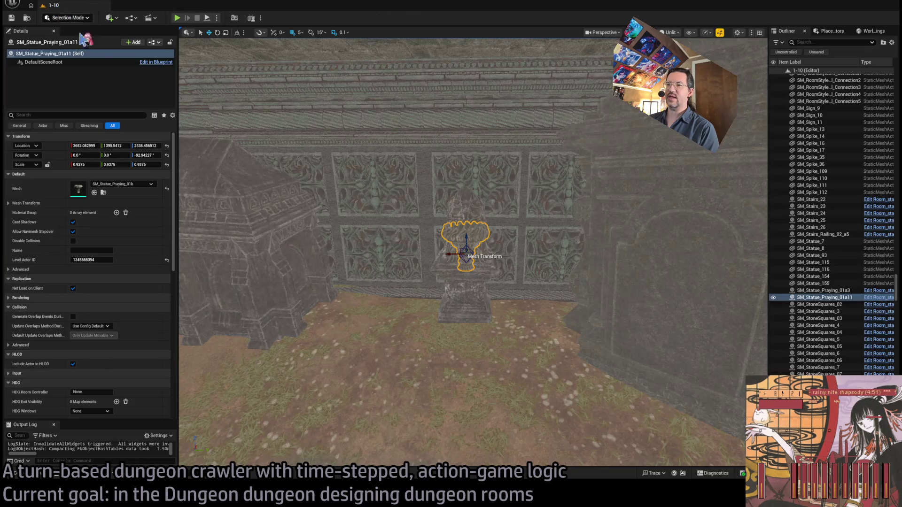
# Open NS_Fire_yellow_horizontal, orbit its fire preview, then switch to Chrome.
pyautogui.click(52, 475)
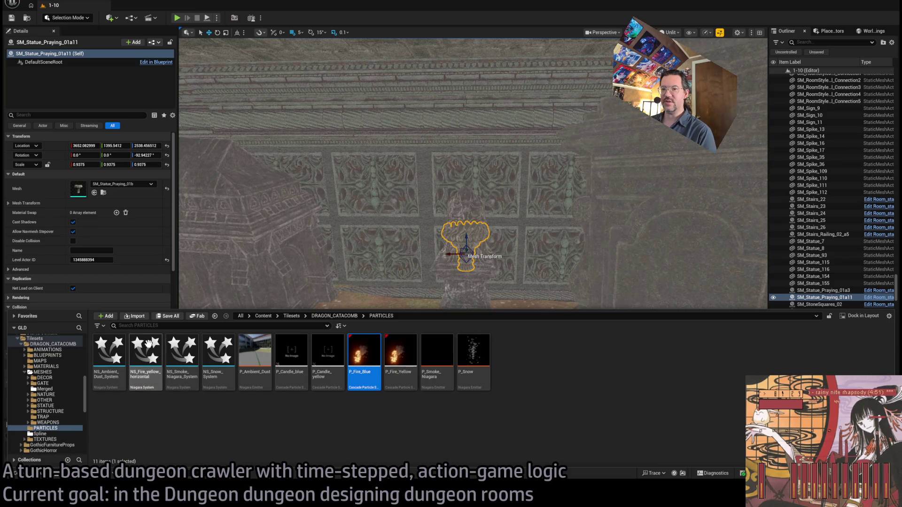
pyautogui.click(149, 357)
pyautogui.press('Return')
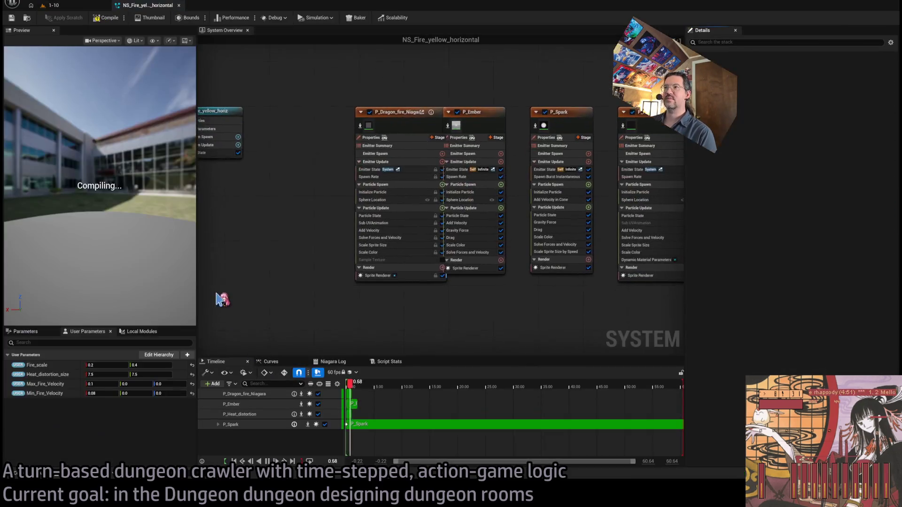
pyautogui.moveTo(109, 198); pyautogui.dragTo(109, 198)
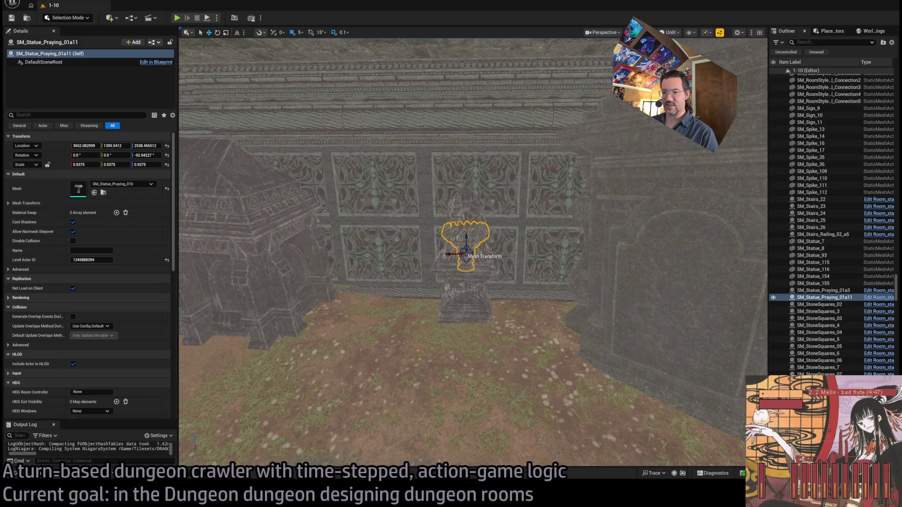
pyautogui.hotkey('alt', 'Tab')
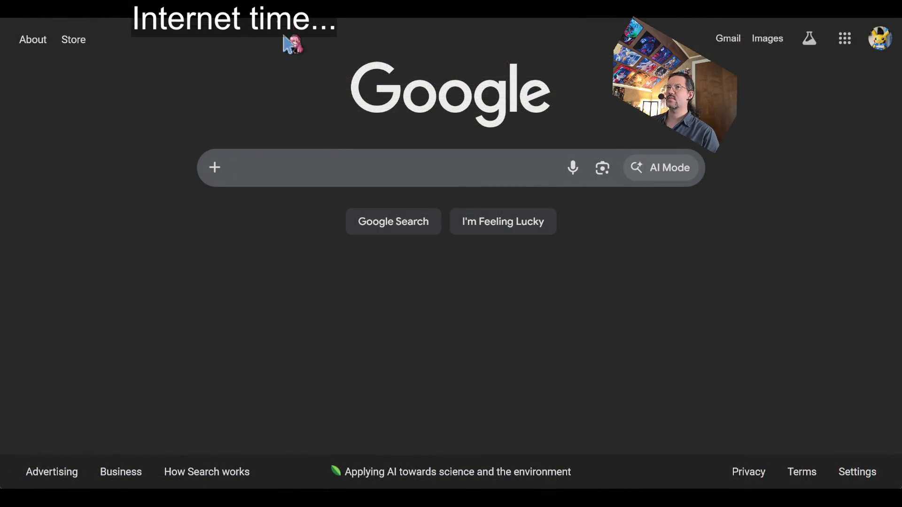
# Remove the first video, the Quake overdraw video, from the BRB screen playlist.
pyautogui.click(399, 219)
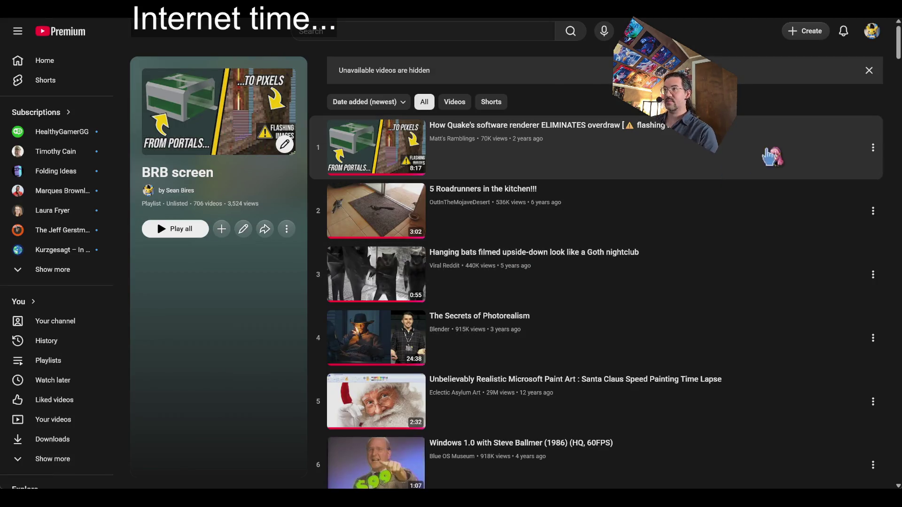
pyautogui.click(873, 148)
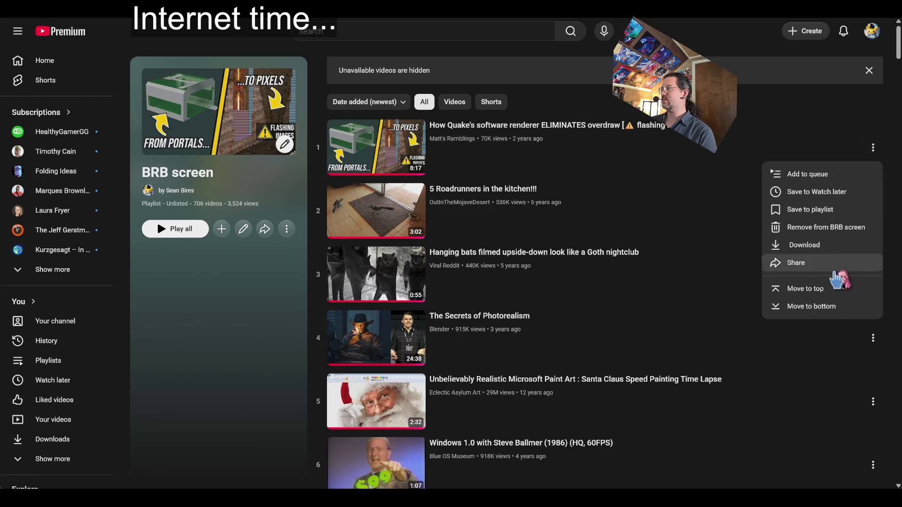
pyautogui.click(840, 235)
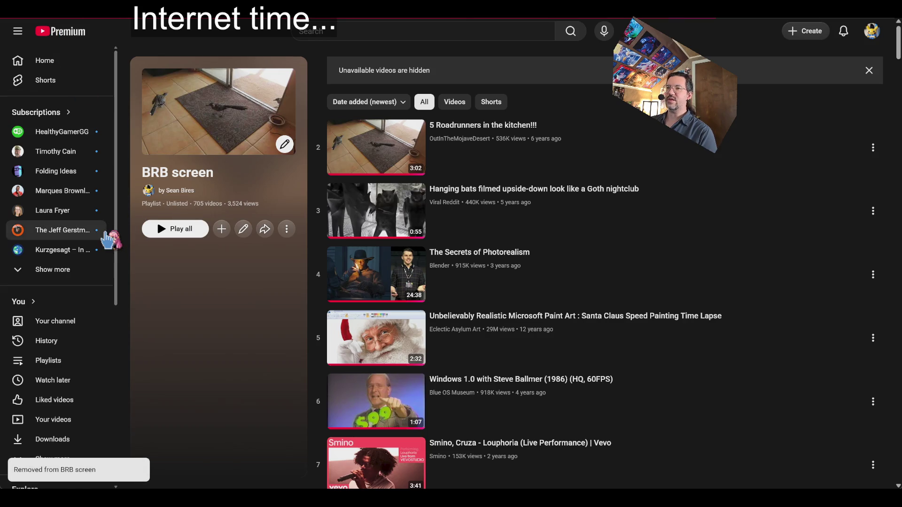
# Find the Quake lightmapping video in the watch history and open it.
pyautogui.hotkey('alt', 'Left')
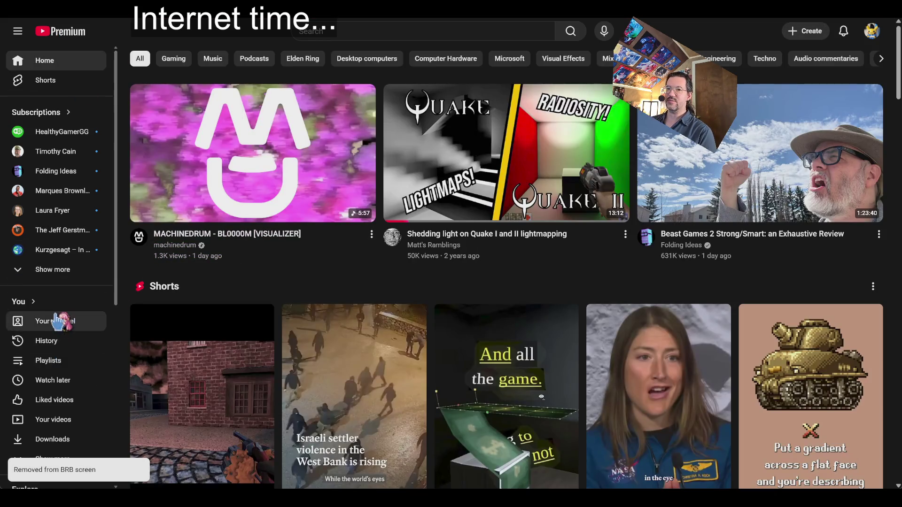
pyautogui.scroll(-5, 66, 329)
pyautogui.scroll(2, 59, 259)
pyautogui.scroll(-2, 47, 150)
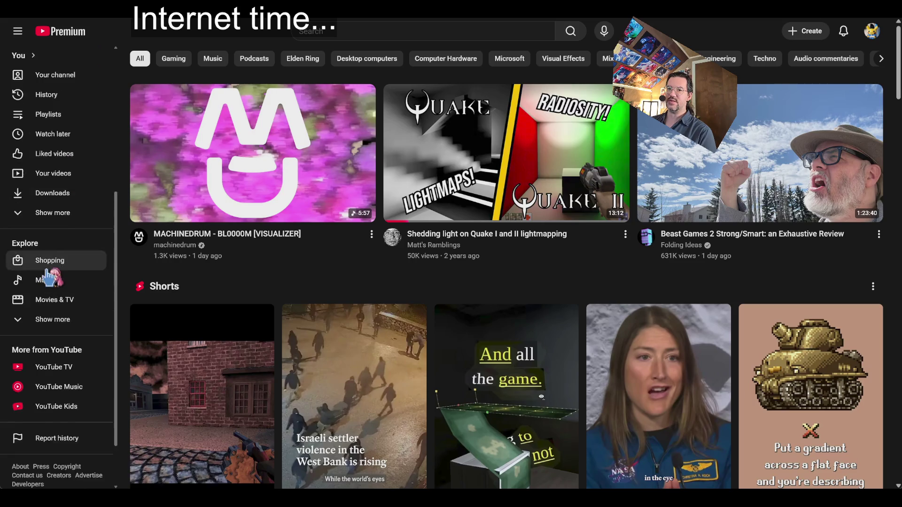
pyautogui.scroll(5, 45, 151)
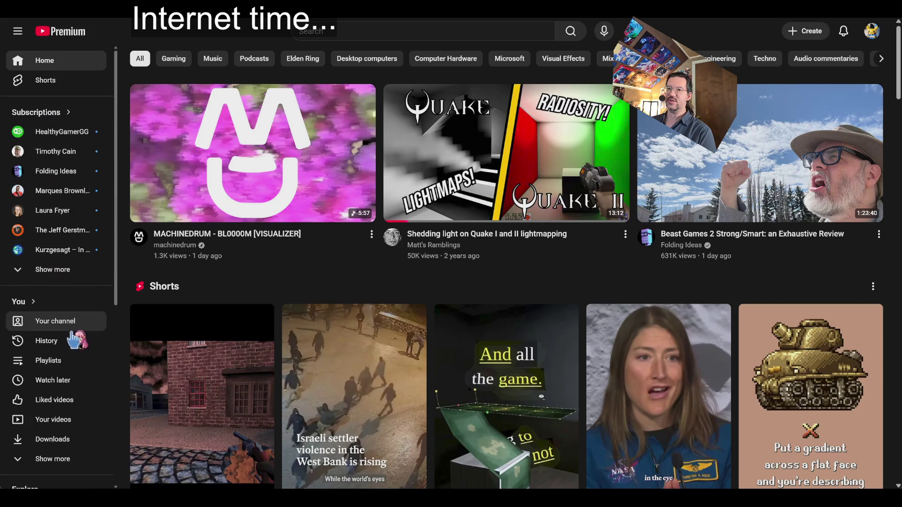
pyautogui.click(45, 341)
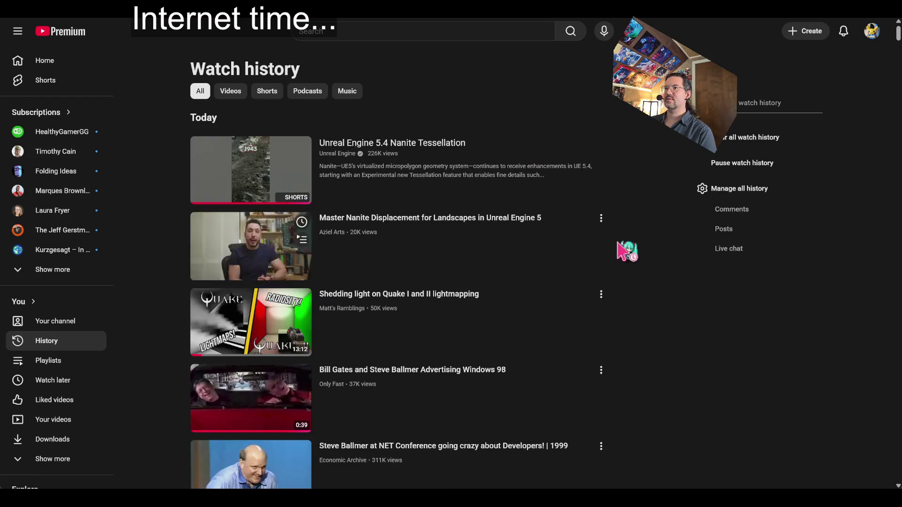
pyautogui.click(601, 294)
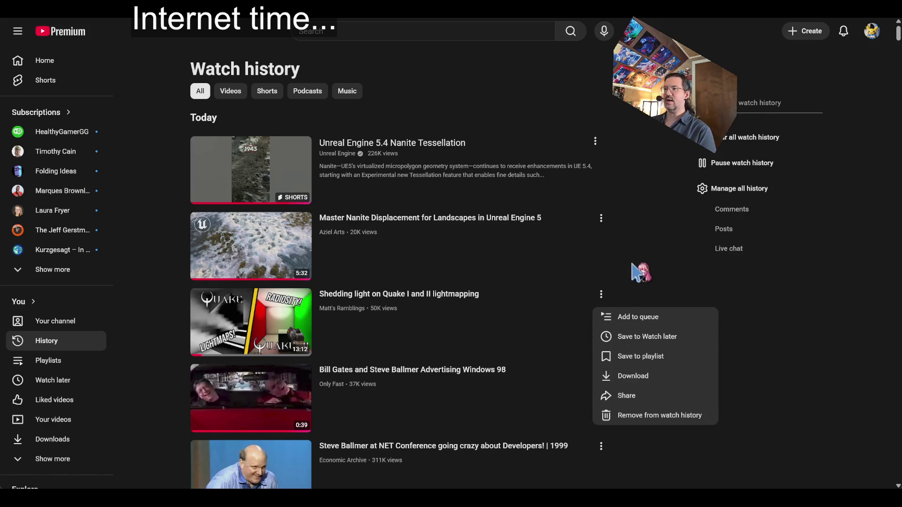
pyautogui.click(597, 278)
pyautogui.moveTo(259, 324)
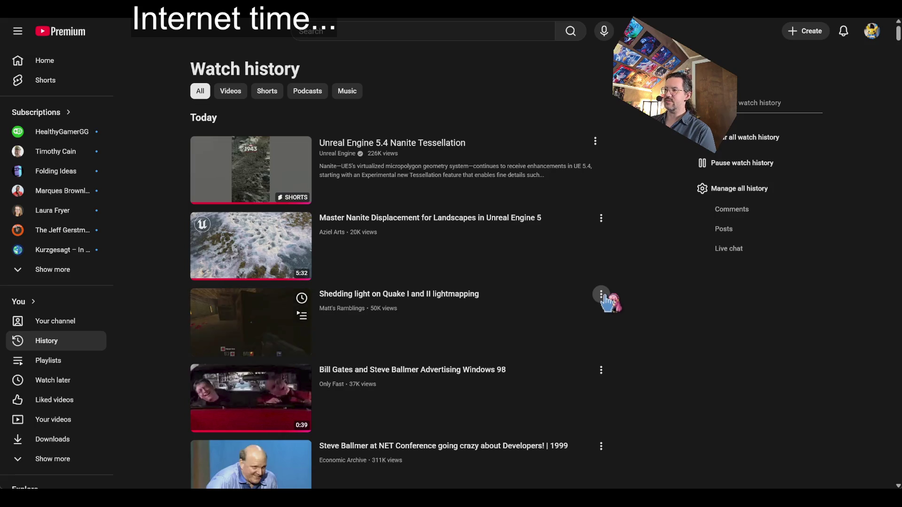
pyautogui.click(602, 295)
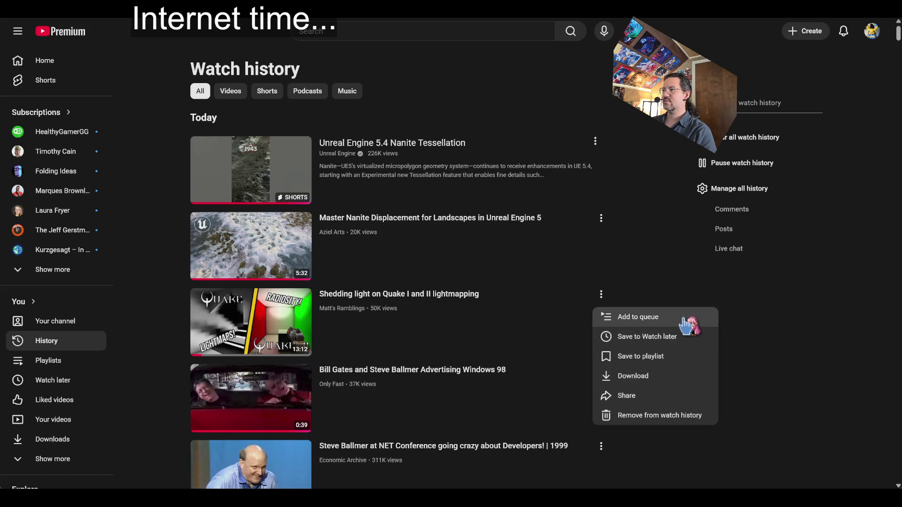
pyautogui.click(805, 357)
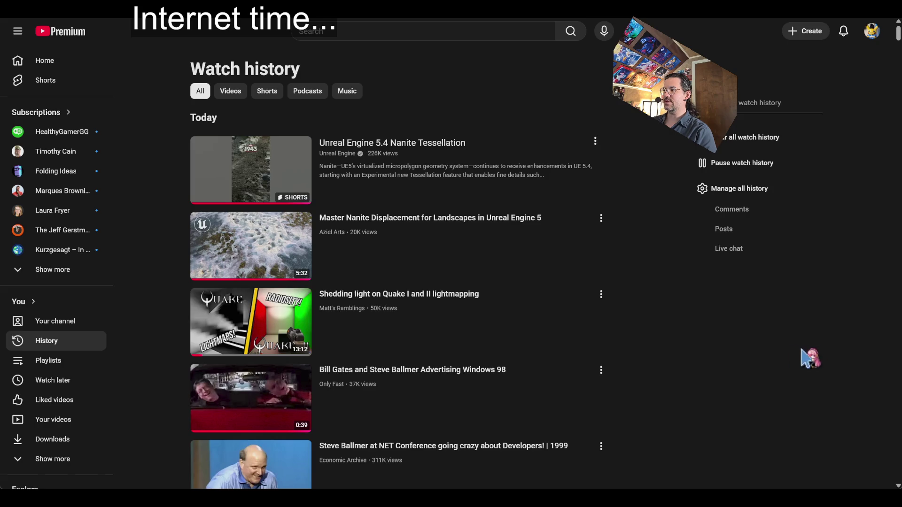
pyautogui.click(529, 292)
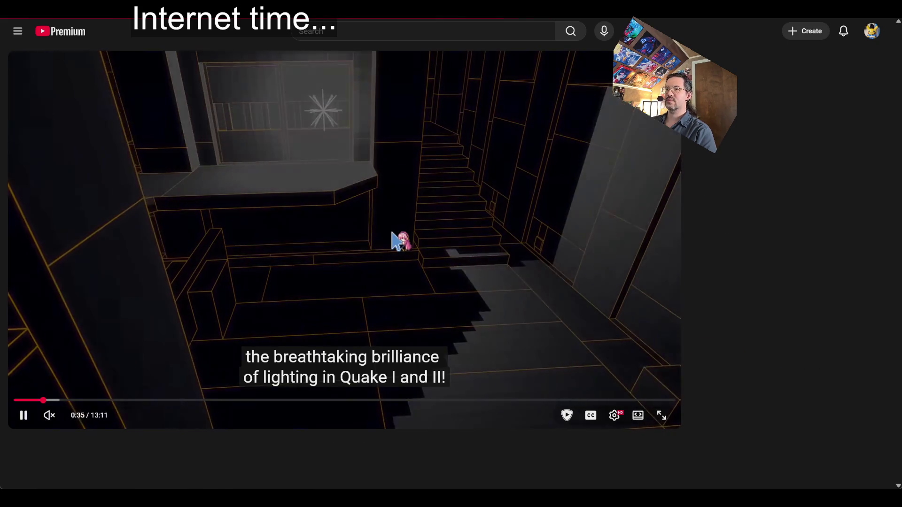
# Pause the video, save it to the BRB screen playlist, and reload the page.
pyautogui.click(237, 371)
pyautogui.scroll(-2, 376, 376)
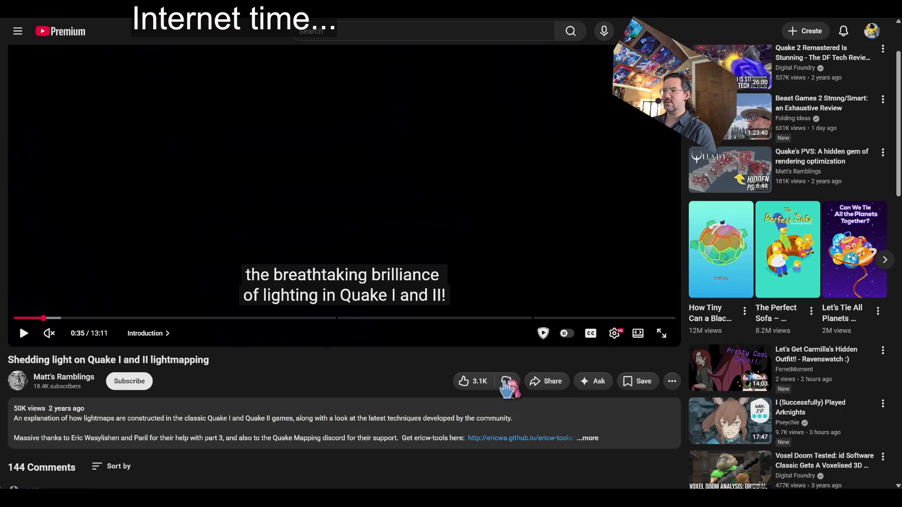
pyautogui.click(635, 385)
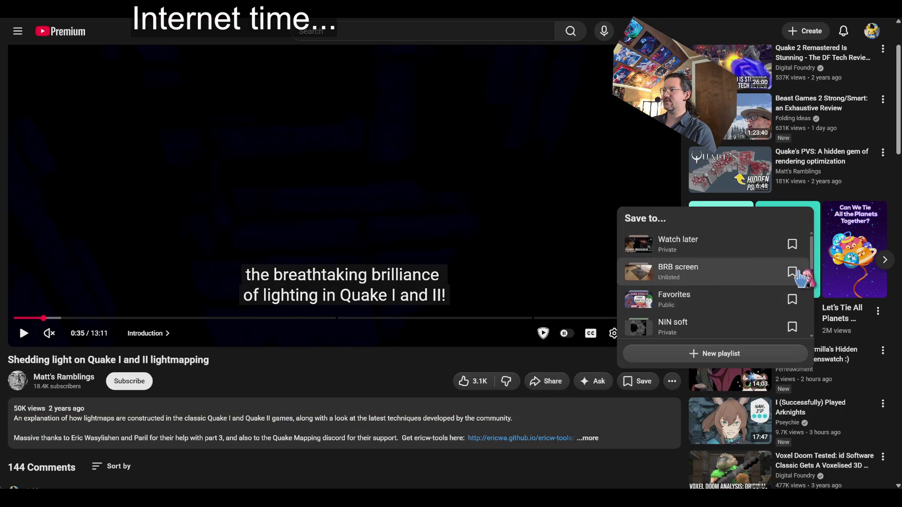
pyautogui.click(792, 268)
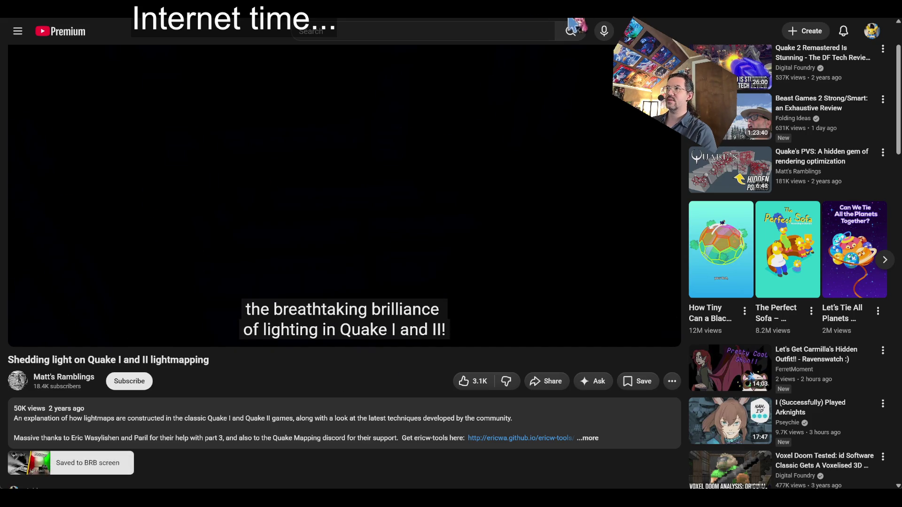
pyautogui.press('F5')
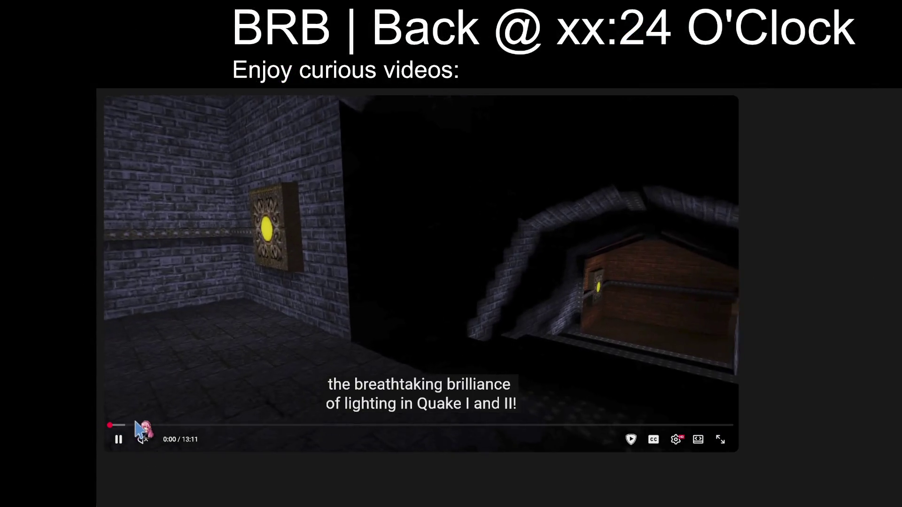
# Unmute and resume the Quake lightmapping video, then switch the player to theater mode.
pyautogui.click(167, 407)
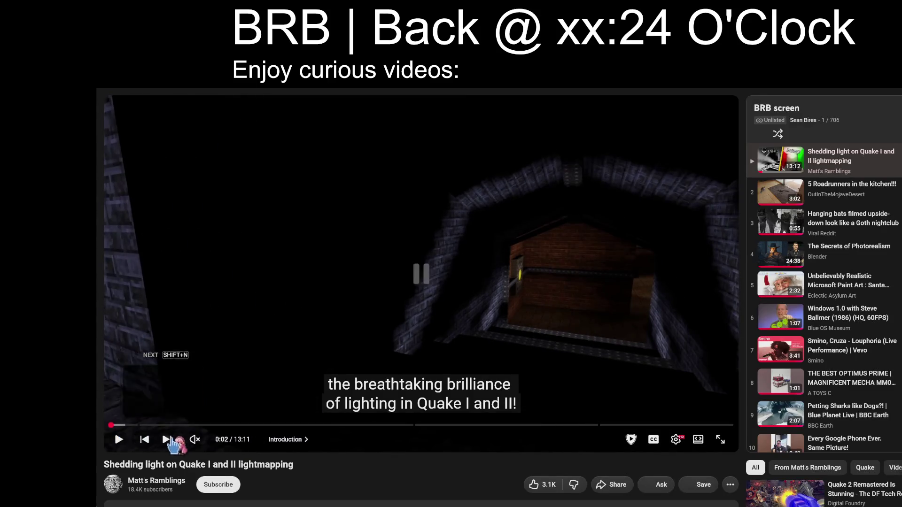
pyautogui.click(194, 439)
pyautogui.click(366, 332)
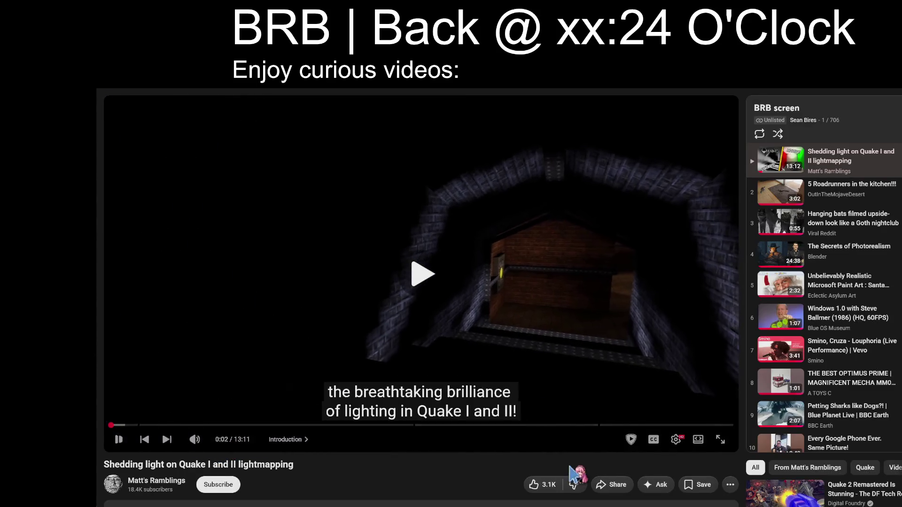
pyautogui.click(699, 485)
pyautogui.click(686, 467)
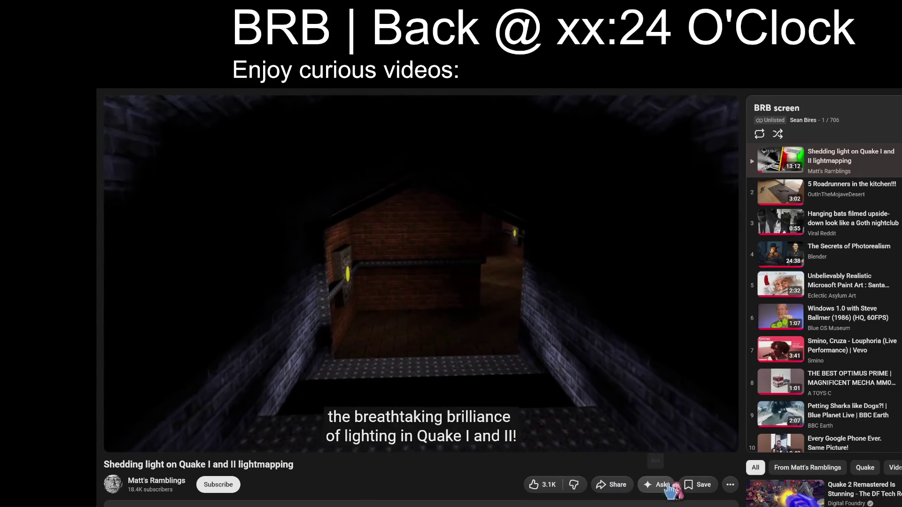
pyautogui.scroll(-2, 695, 467)
pyautogui.scroll(2, 699, 466)
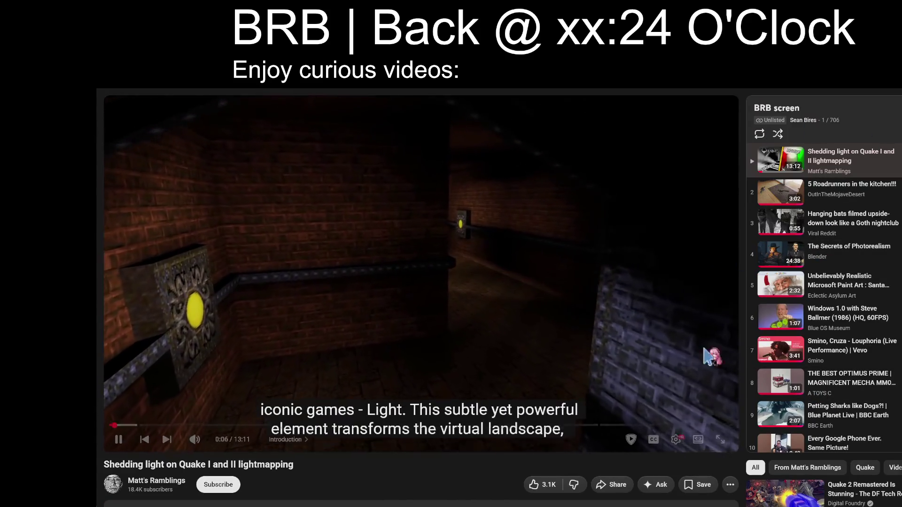
pyautogui.press('t')
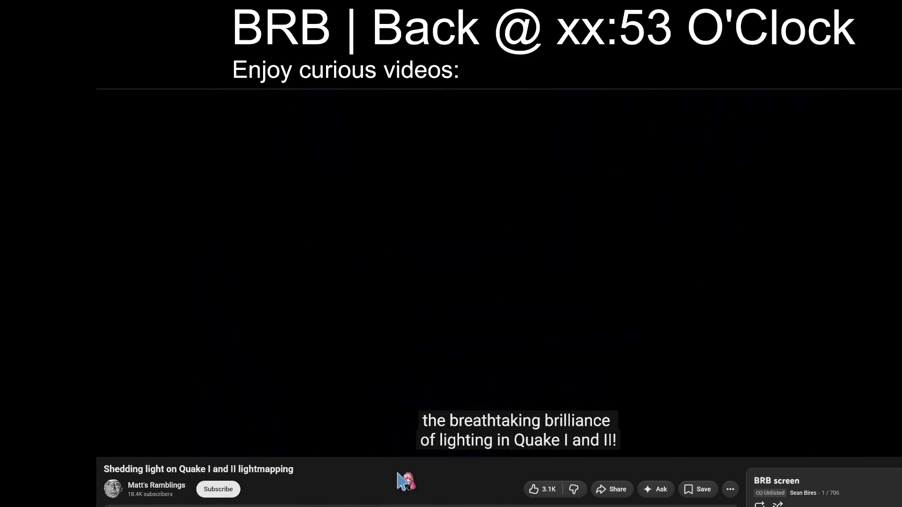
pyautogui.moveTo(517, 453)
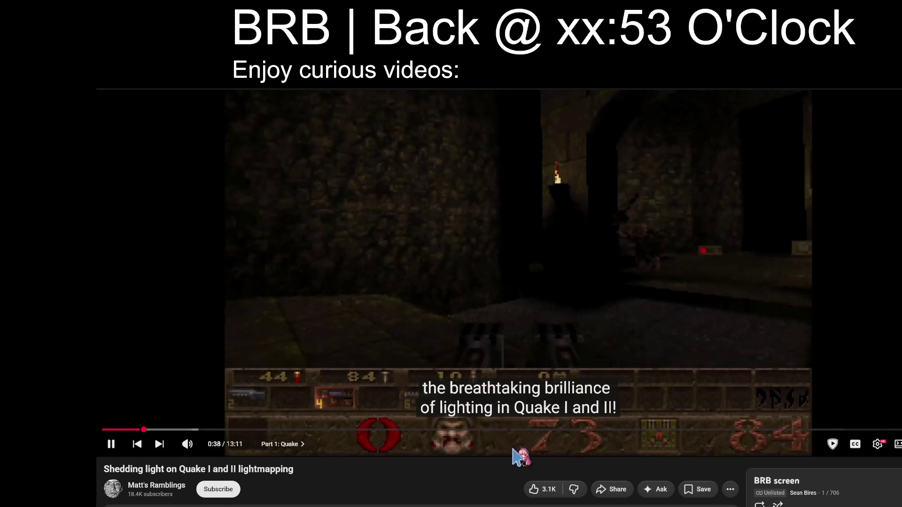